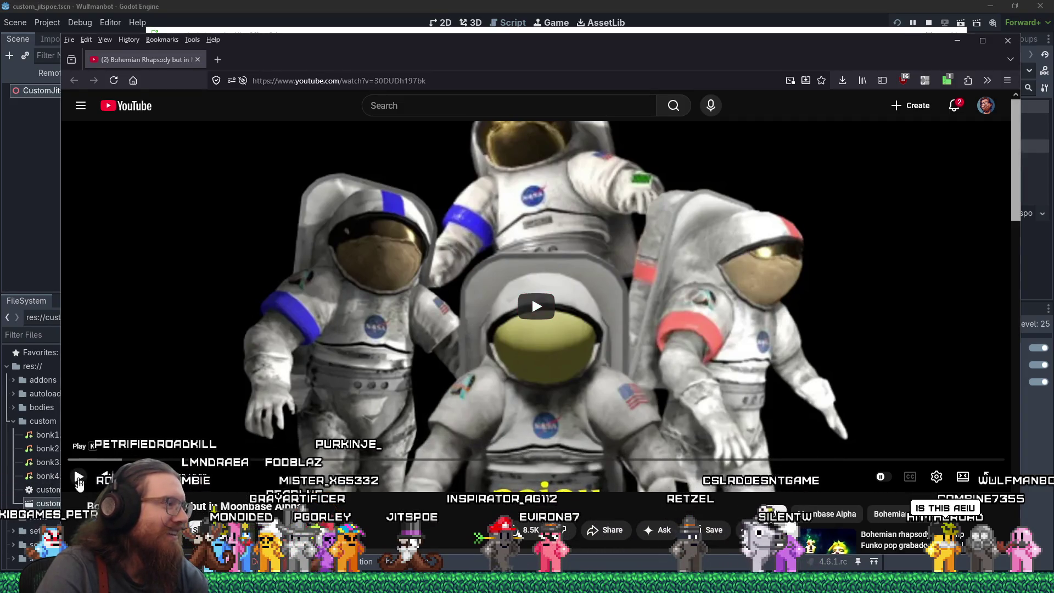
- Start playing the 'Bohemian Rhapsody but in Moonbase Alpha' video from its paused opening frame
left_click(842, 369)
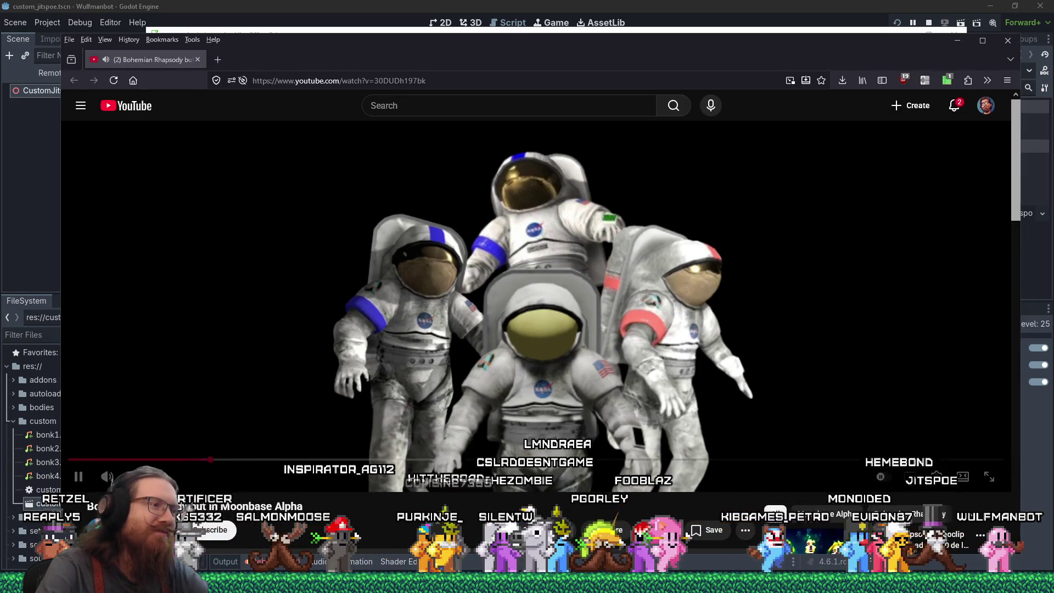
- Translate the foreign-language comment below the video into English, then scroll back toward the player
scroll(634, 304, "down", 2)
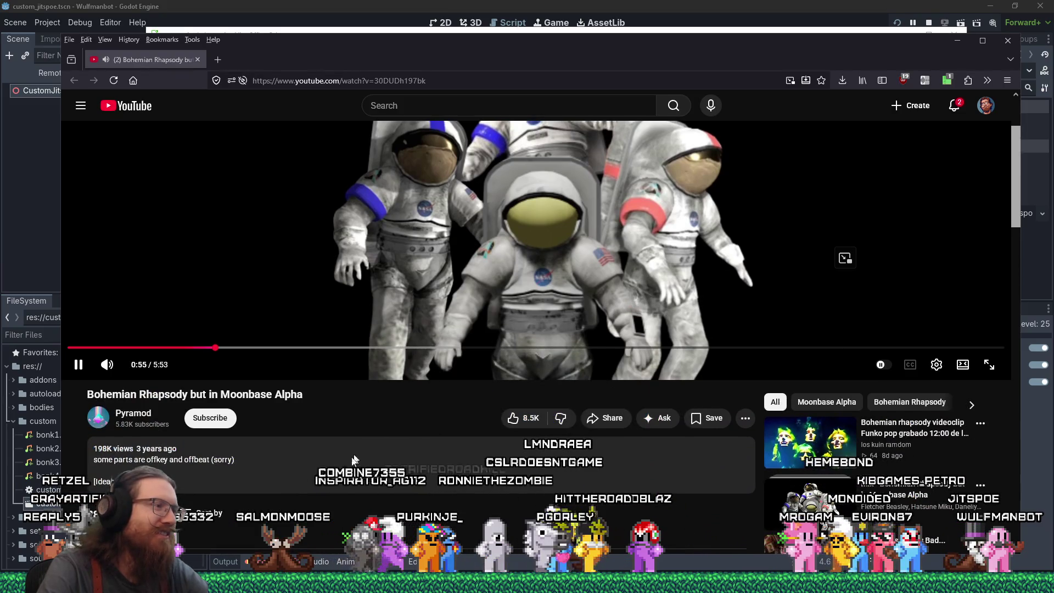
scroll(300, 480, "down", 1)
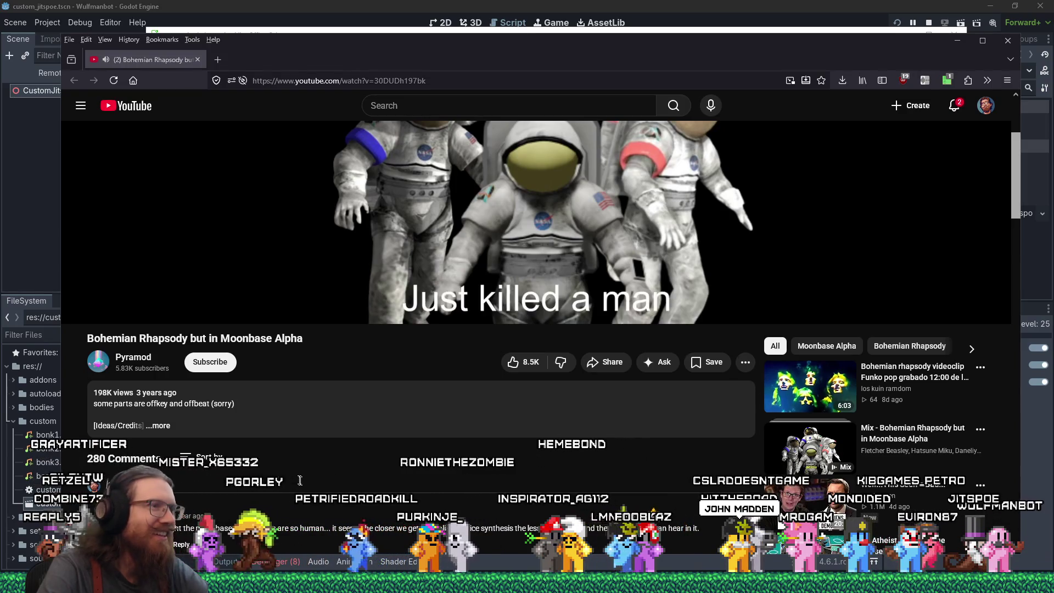
scroll(300, 480, "down", 2)
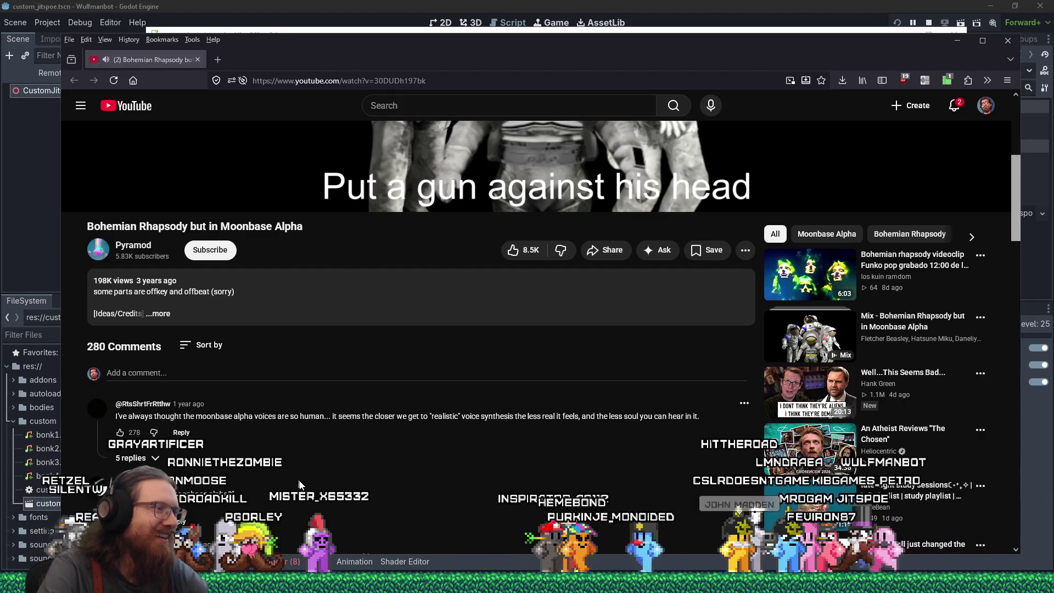
scroll(300, 484, "down", 2)
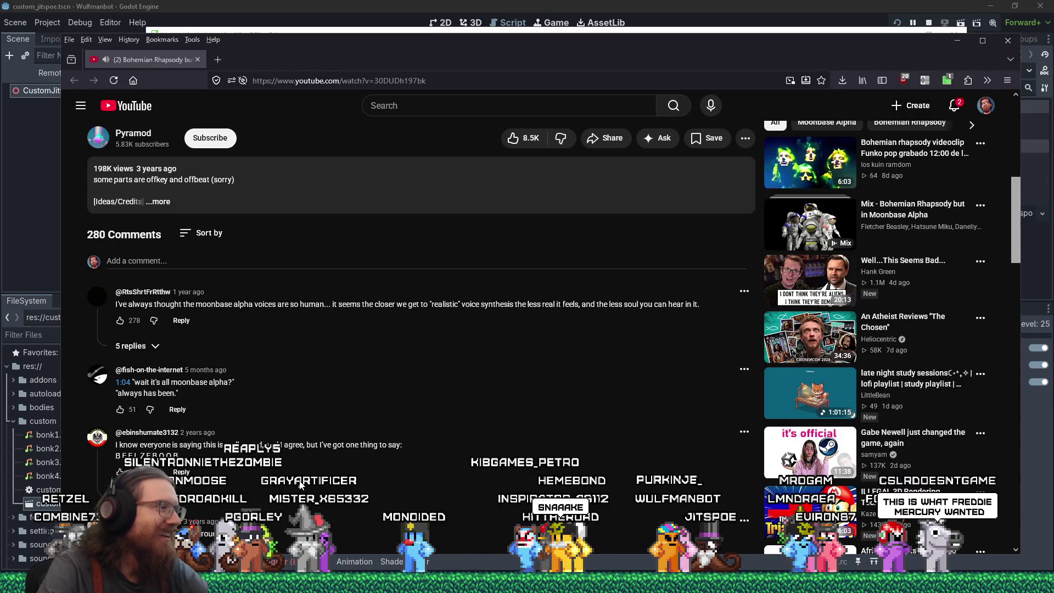
scroll(299, 484, "down", 2)
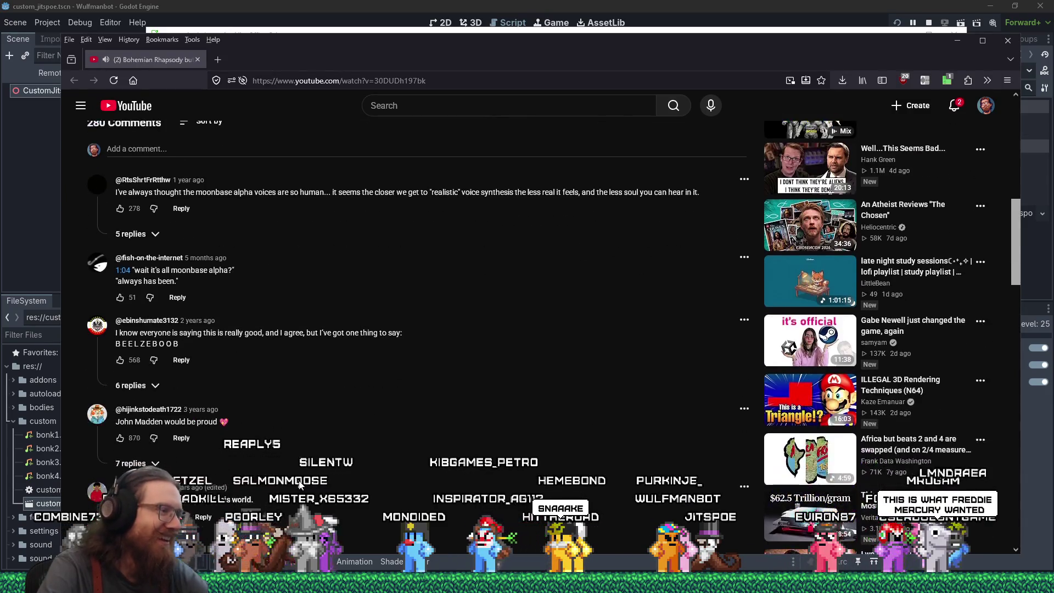
scroll(300, 484, "down", 1)
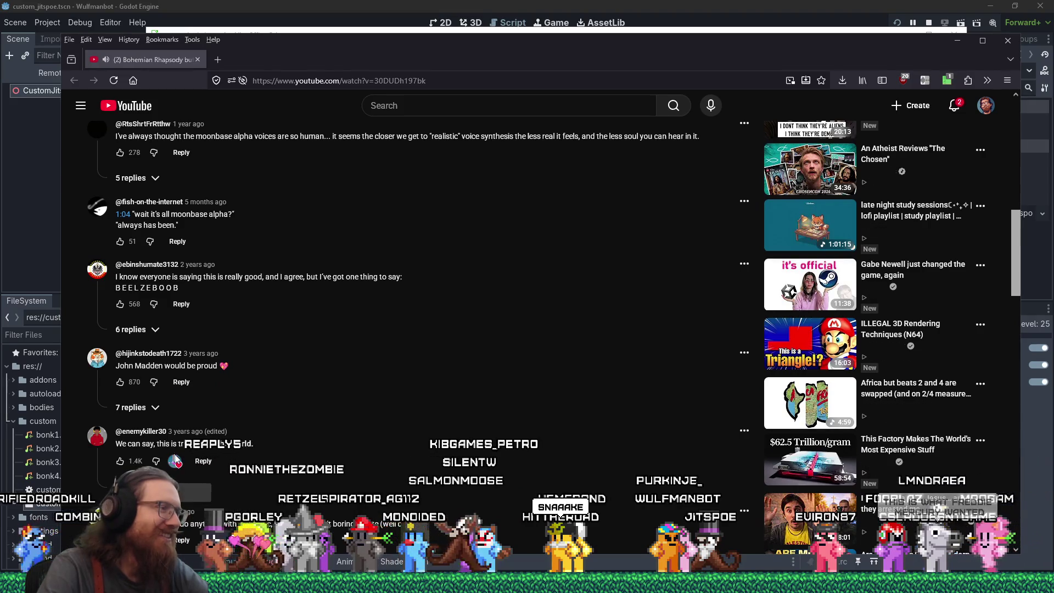
scroll(300, 484, "down", 2)
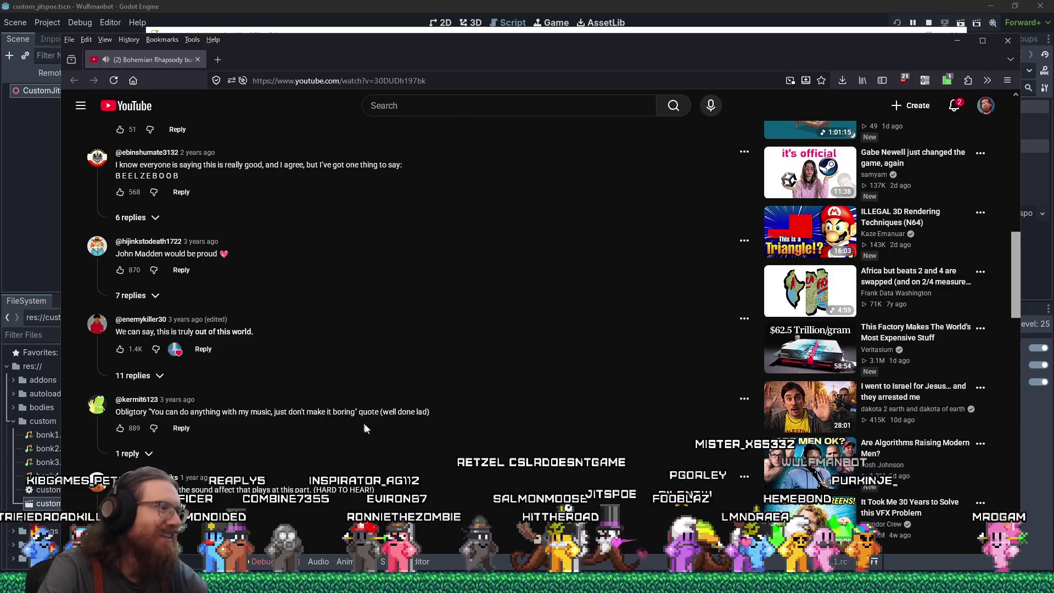
scroll(365, 428, "down", 2)
scroll(365, 428, "down", 2)
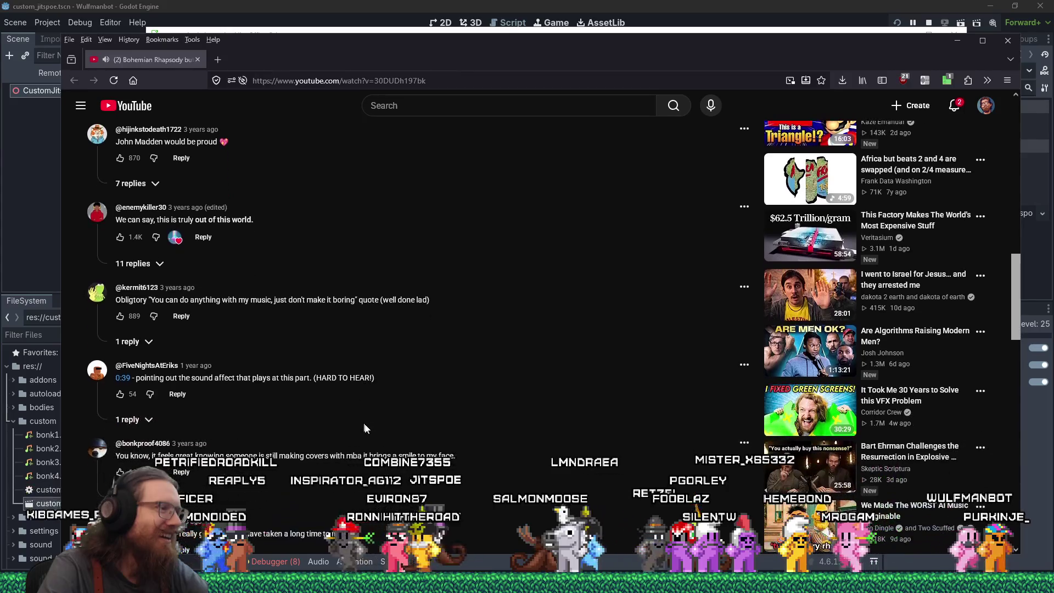
scroll(365, 428, "down", 2)
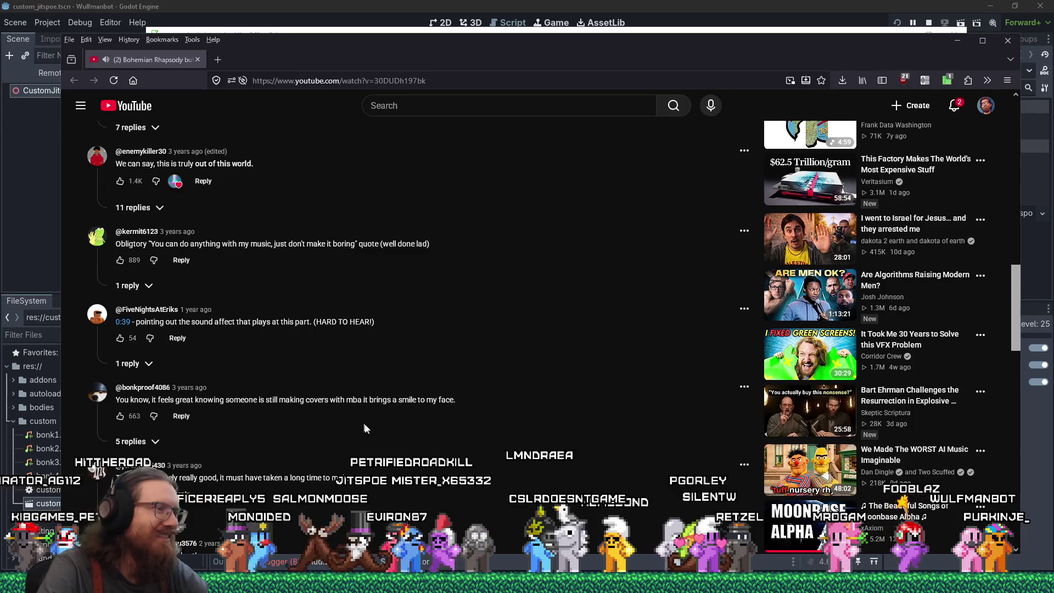
scroll(284, 460, "down", 2)
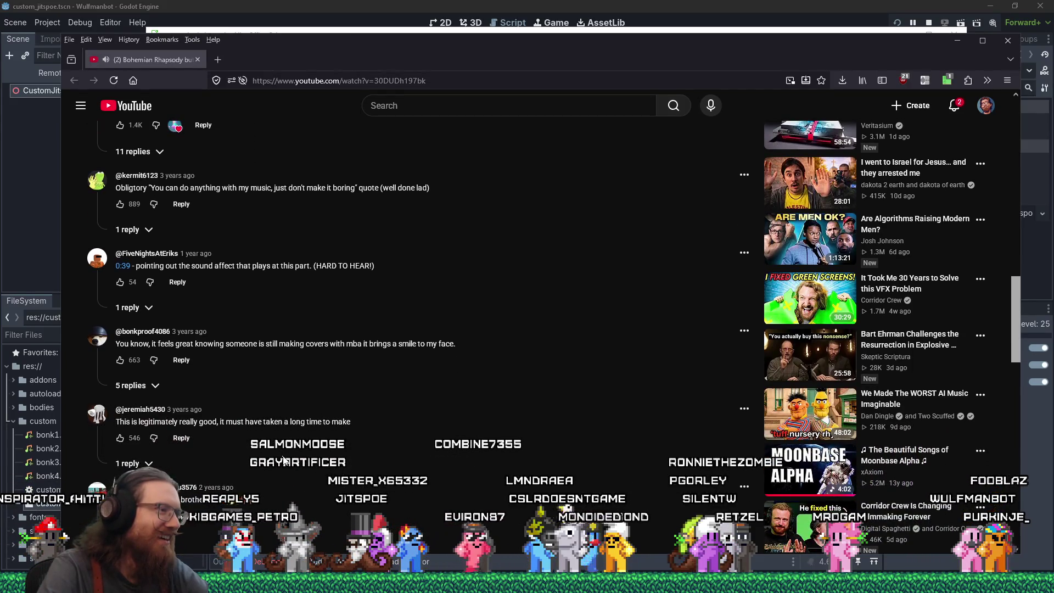
scroll(284, 461, "down", 4)
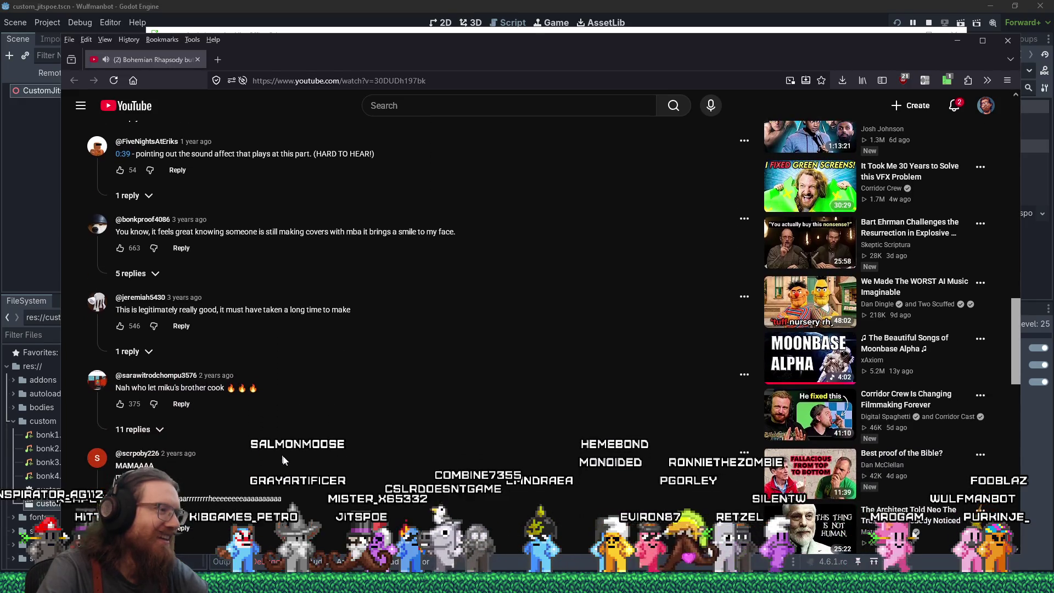
scroll(284, 460, "down", 4)
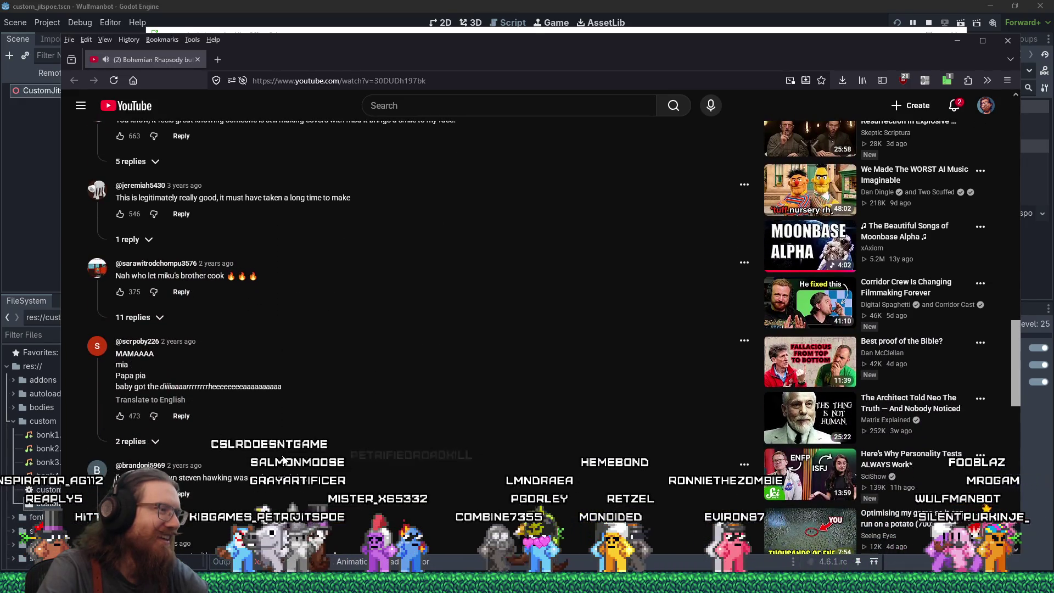
left_click(150, 399)
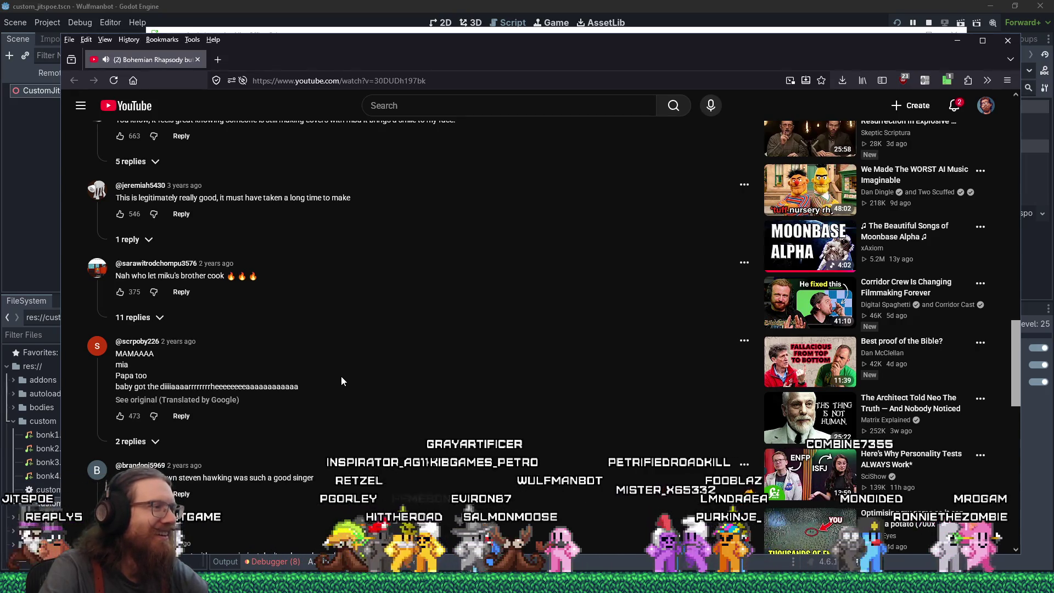
scroll(341, 377, "down", 2)
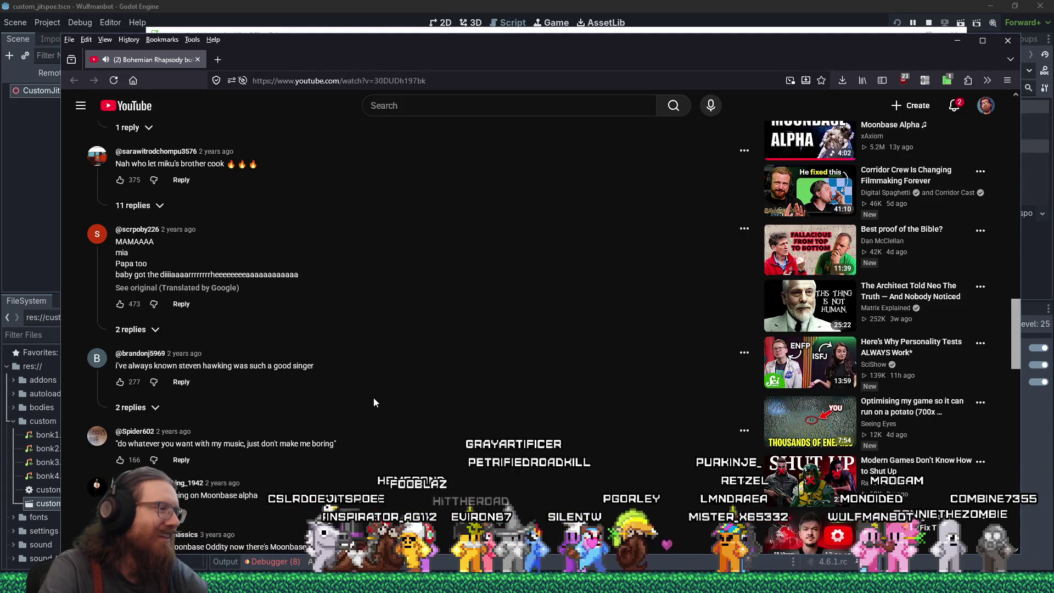
scroll(373, 403, "down", 3)
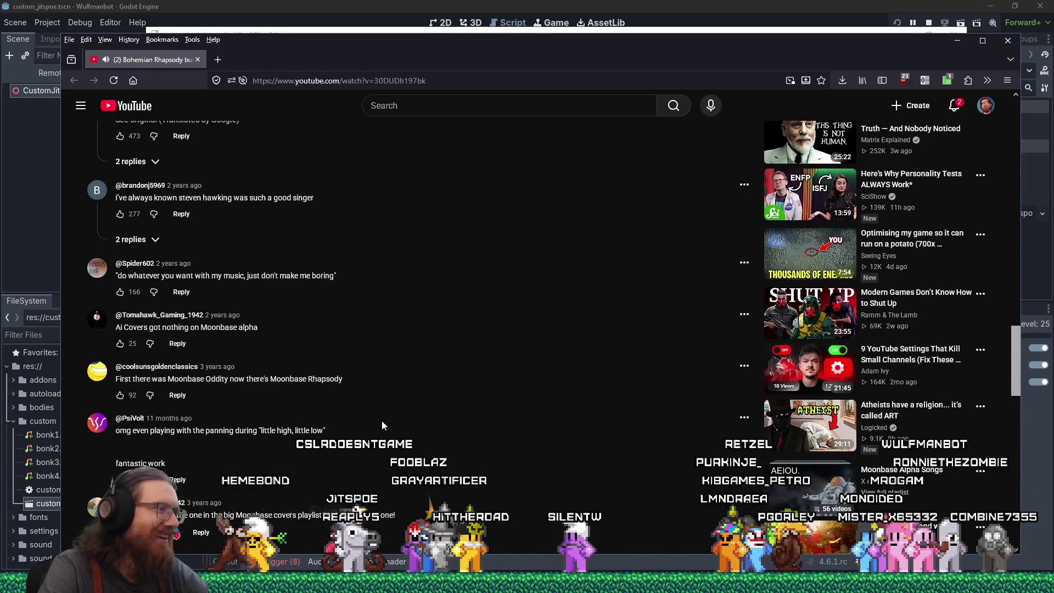
scroll(381, 420, "down", 4)
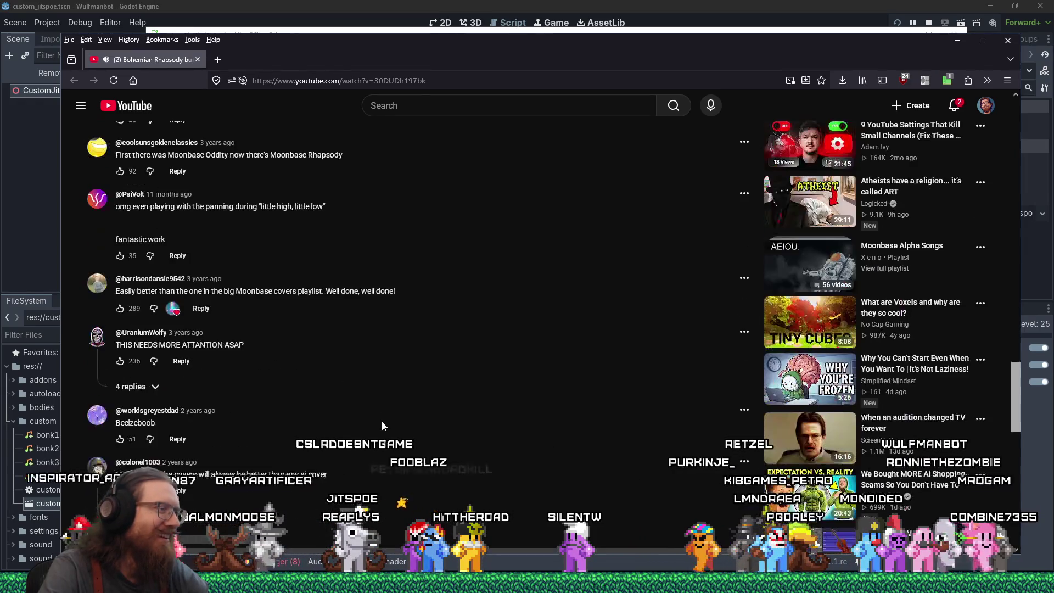
scroll(381, 421, "up", 10)
scroll(378, 421, "up", 10)
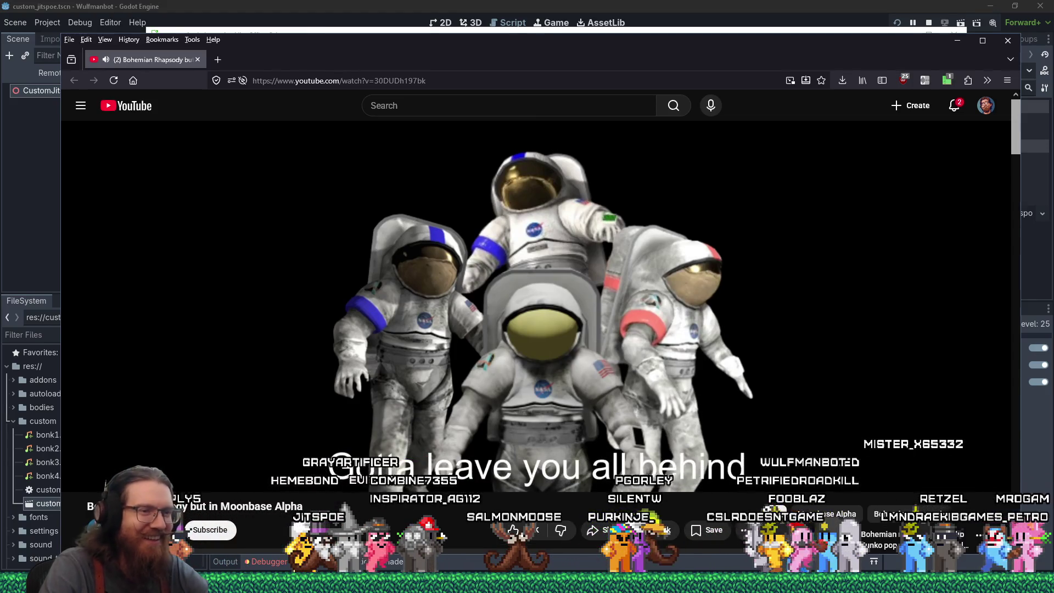
mouse_move(879, 582)
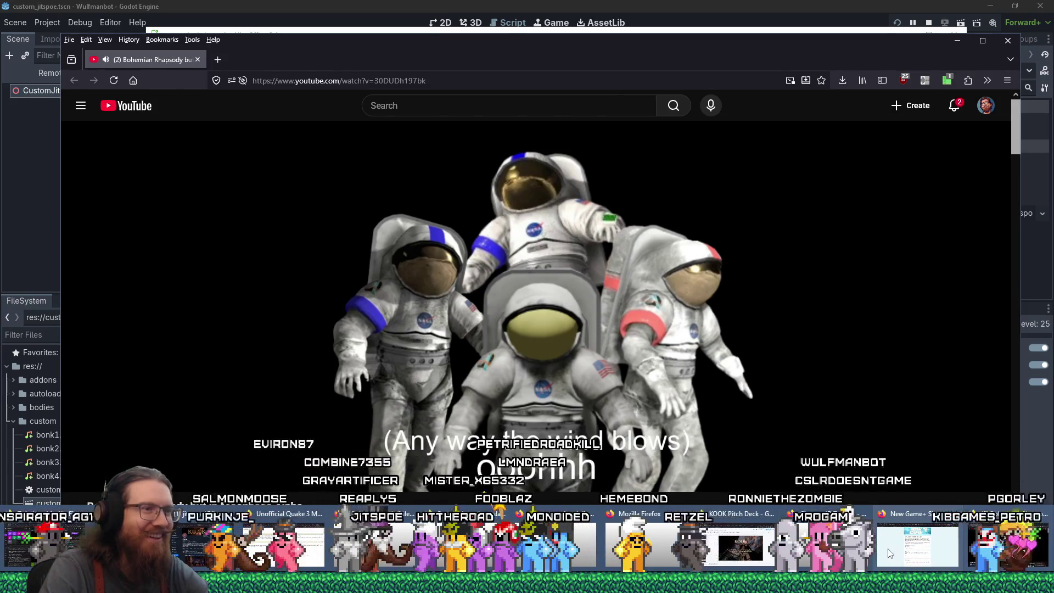
- Bring the New Game+ Showcase 2027 form forward and go to its required details question
left_click(894, 556)
scroll(806, 437, "down", 6)
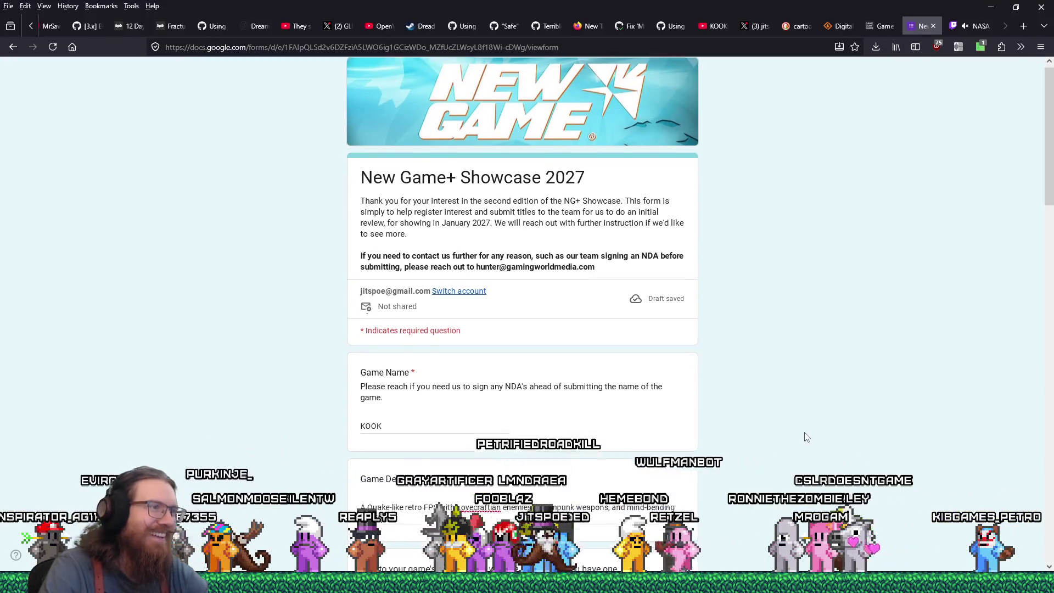
scroll(807, 437, "down", 2)
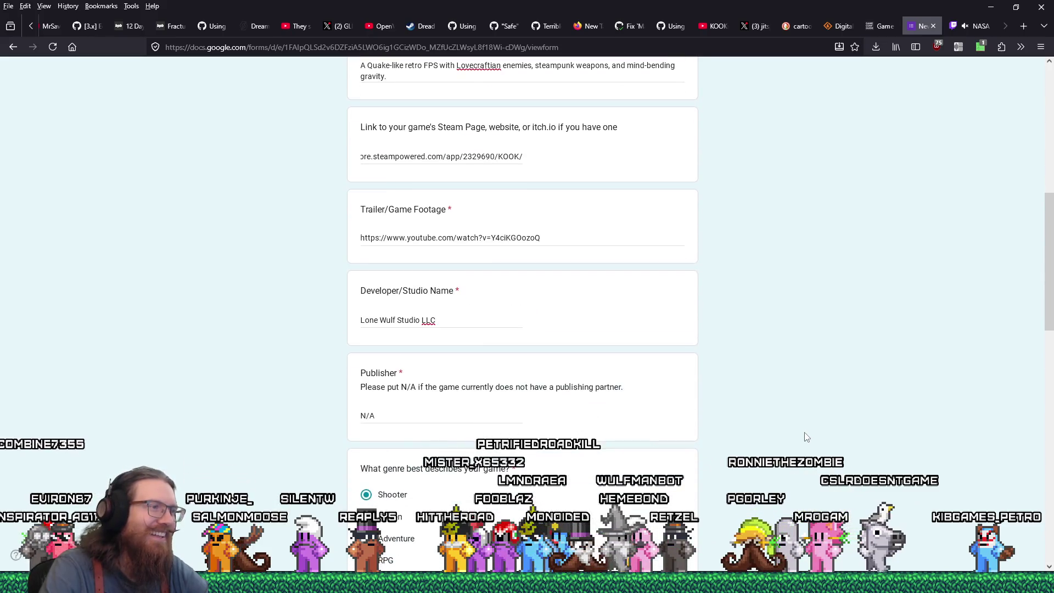
scroll(807, 437, "down", 11)
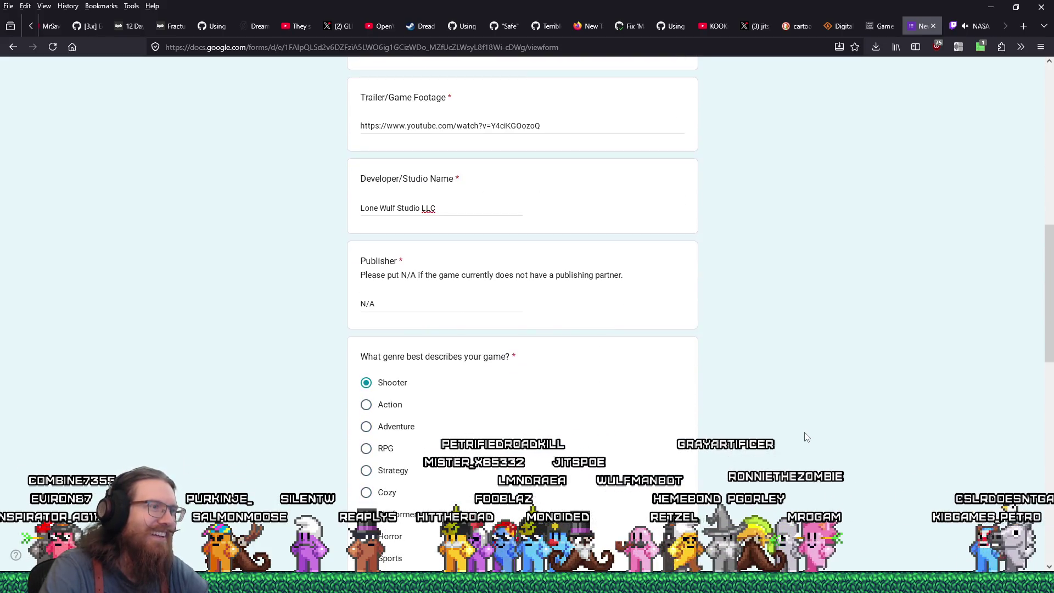
scroll(806, 437, "down", 2)
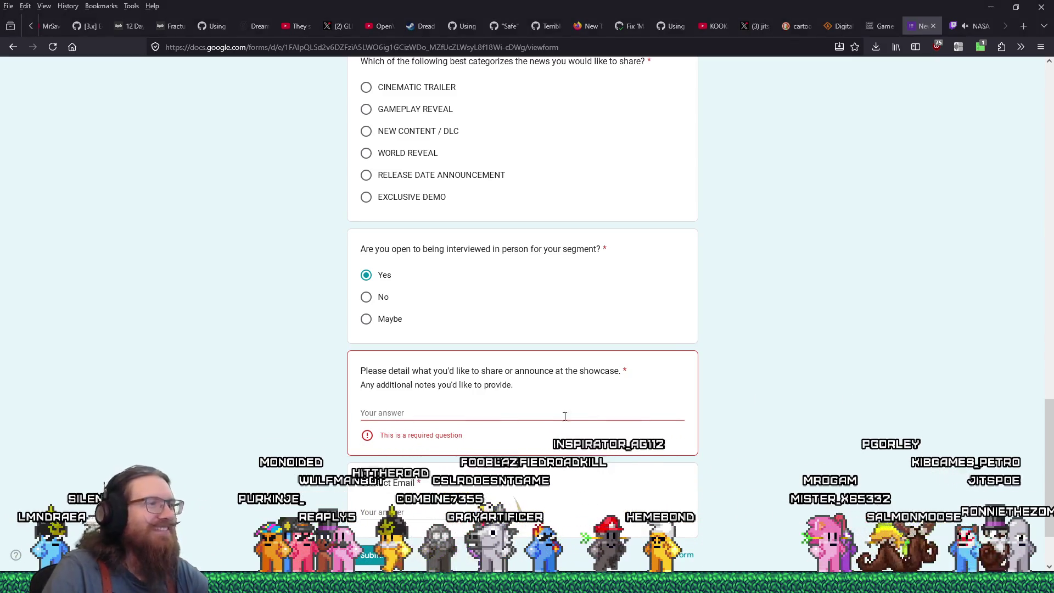
left_click(520, 416)
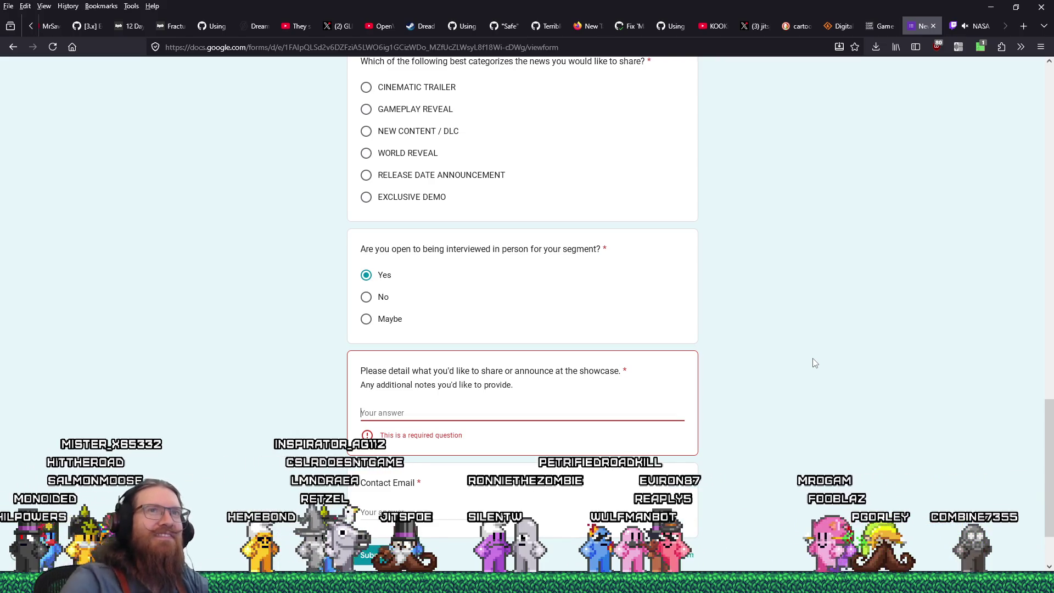
- Merge the separate Bohemian Rhapsody video window into the main Firefox window as a tab
left_click(978, 26)
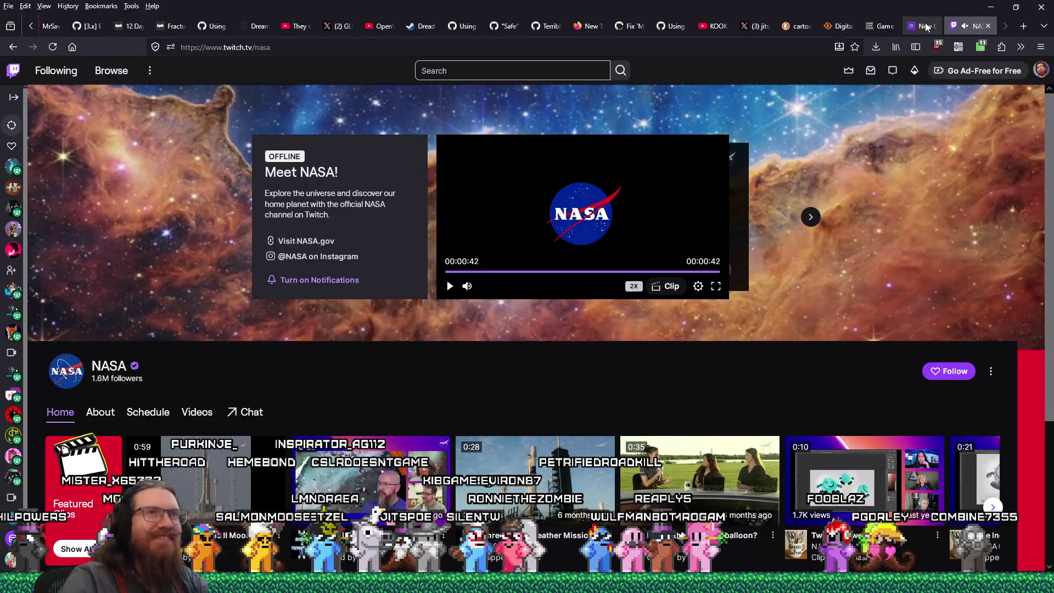
left_click(926, 23)
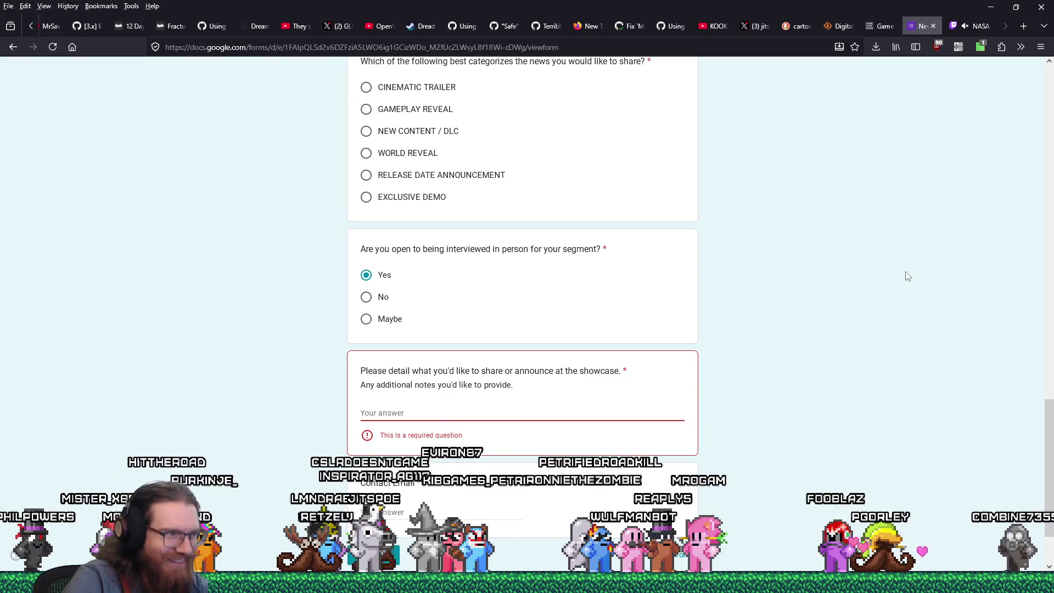
key("alt+Tab")
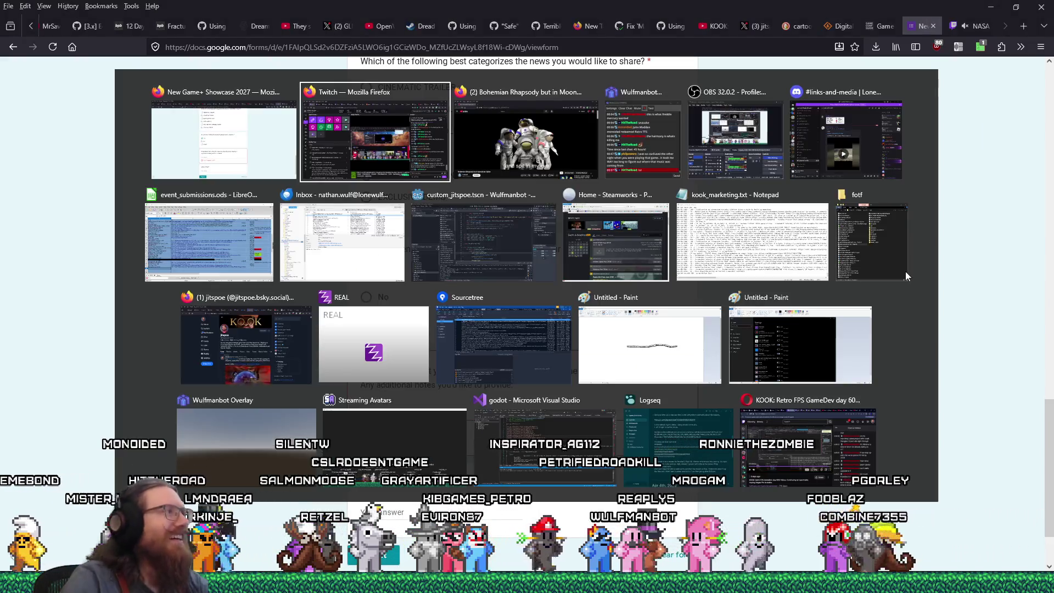
key("alt+Tab")
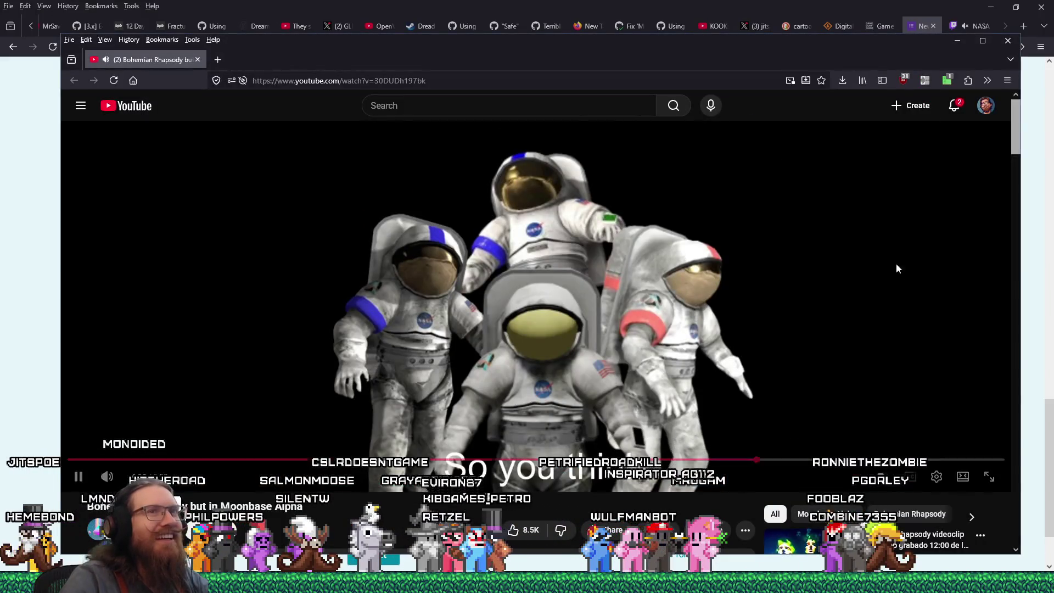
mouse_move(170, 64)
left_mouse_down()
mouse_move(849, 57)
mouse_move(897, 31)
left_mouse_up()
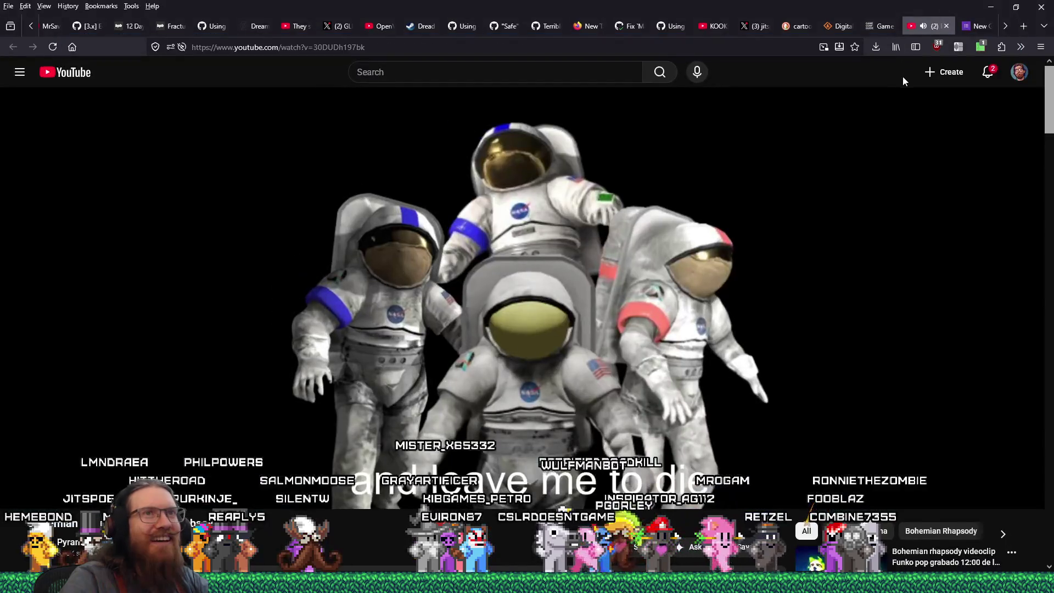
- Switch to the New Game+ Showcase 2027 form tab at the end of the tab strip
left_click(1003, 31)
mouse_move(924, 28)
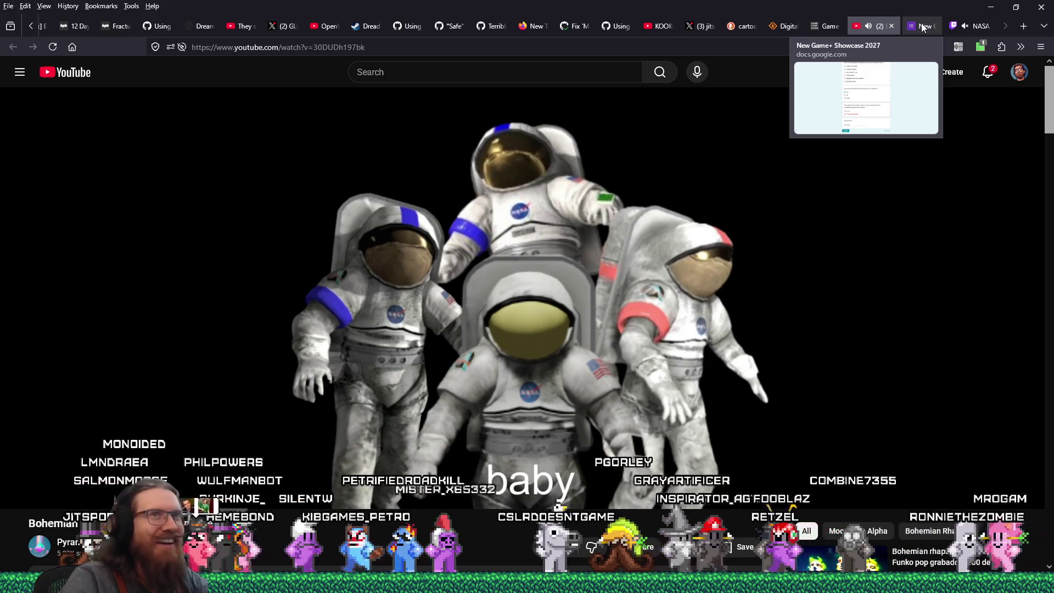
left_click(922, 27)
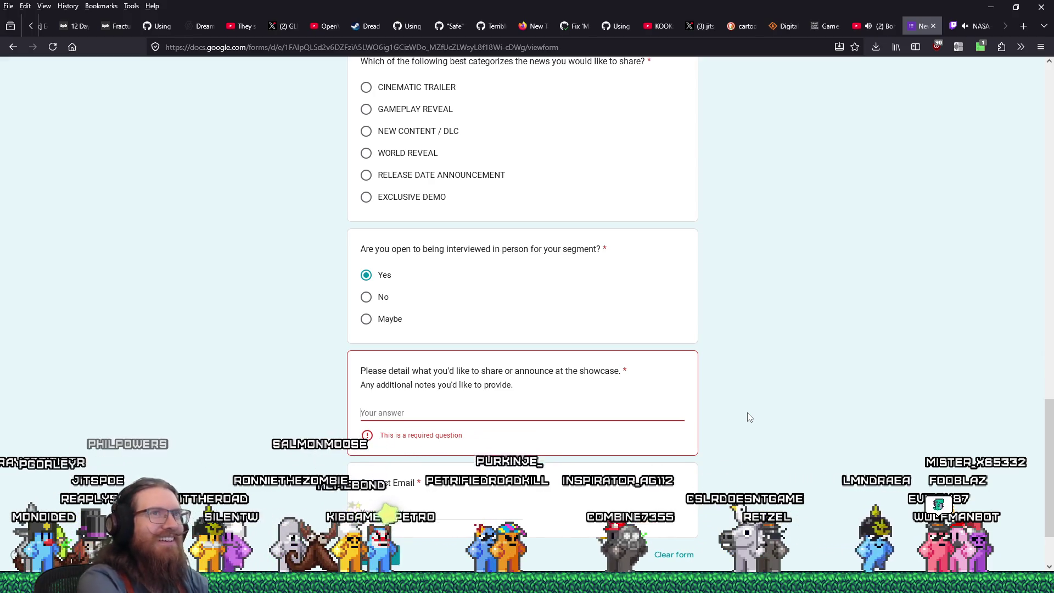
- Return to the YouTube astronaut video tab, leaving the form's details answer empty
left_click(878, 26)
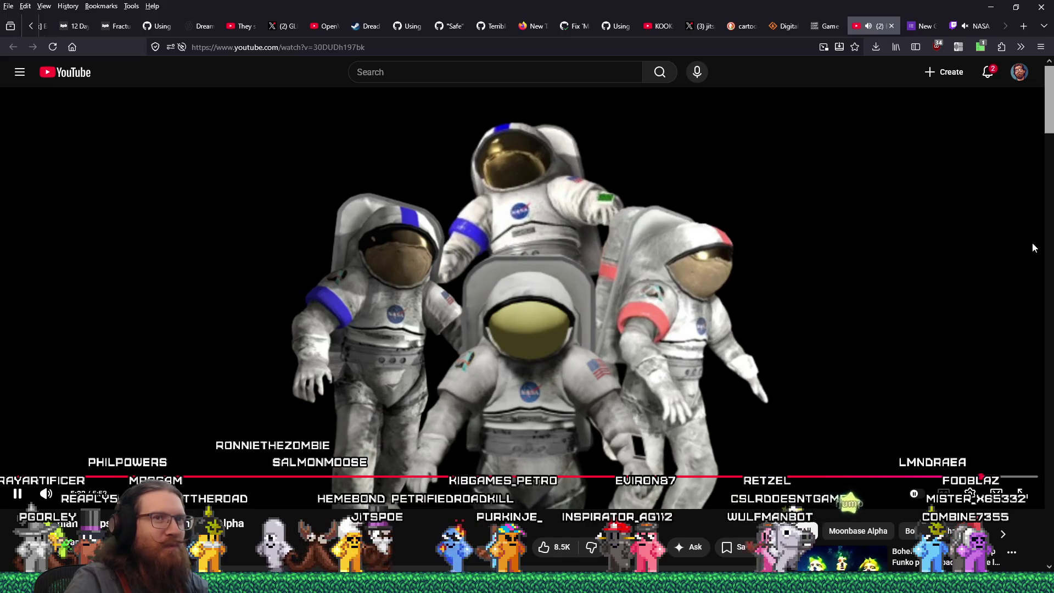
mouse_move(1051, 97)
left_mouse_down()
mouse_move(1033, 549)
mouse_move(934, 494)
mouse_move(855, 512)
left_mouse_up()
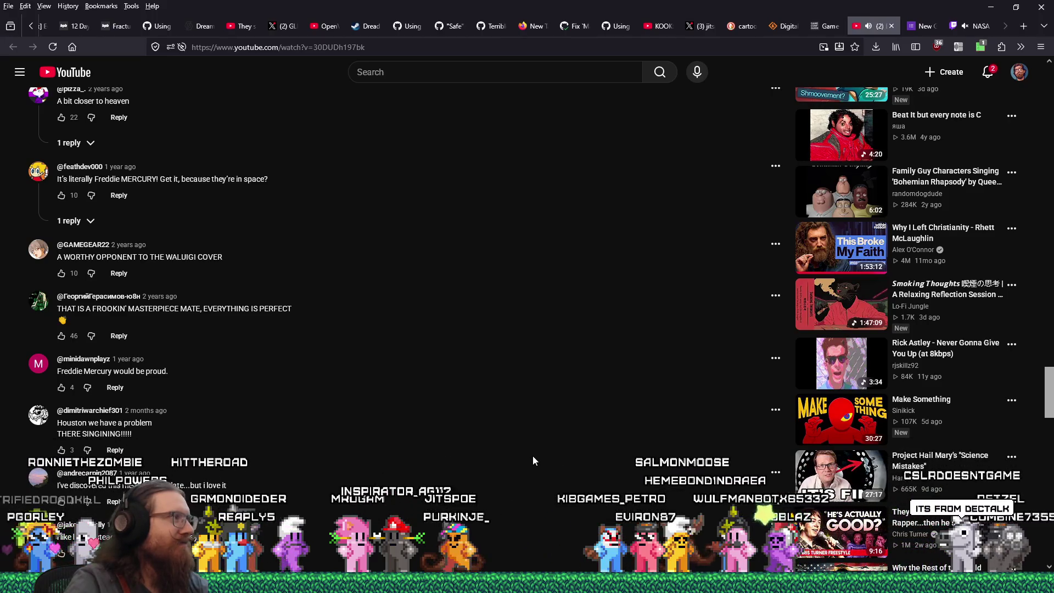
scroll(533, 456, "down", 3)
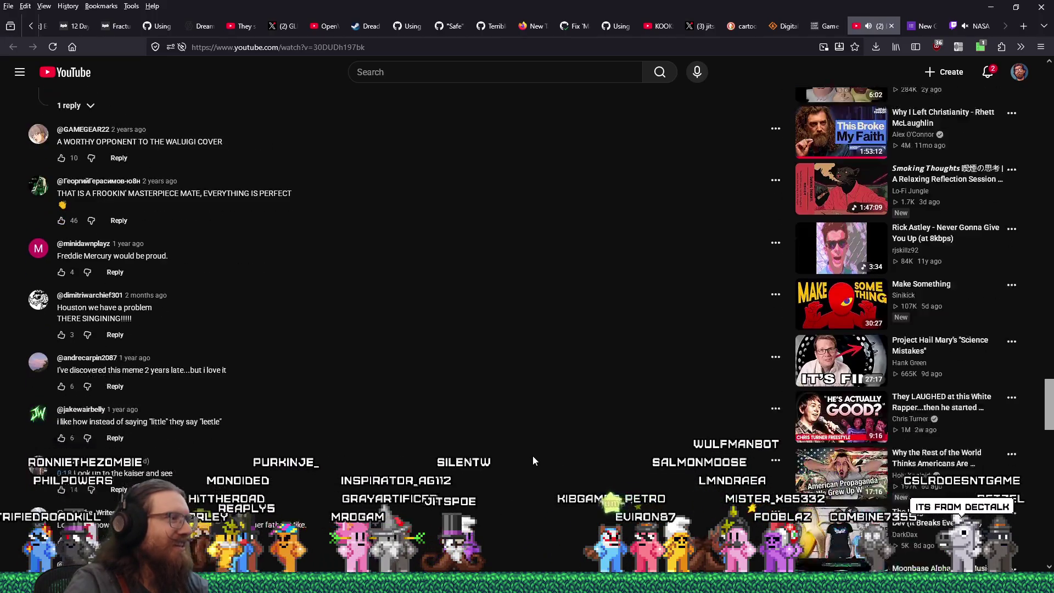
scroll(532, 460, "down", 2)
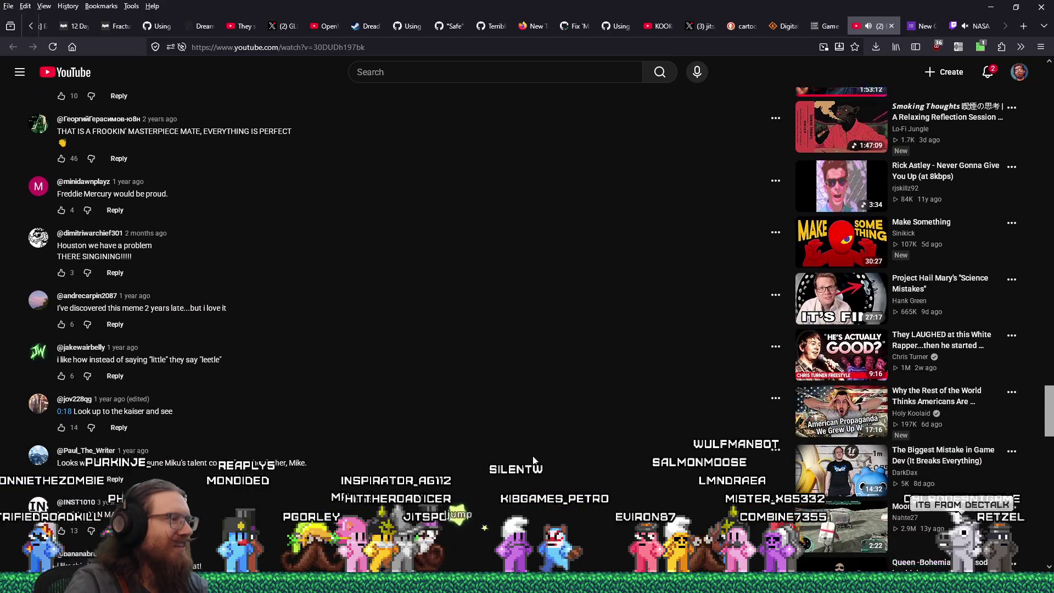
scroll(533, 460, "down", 1)
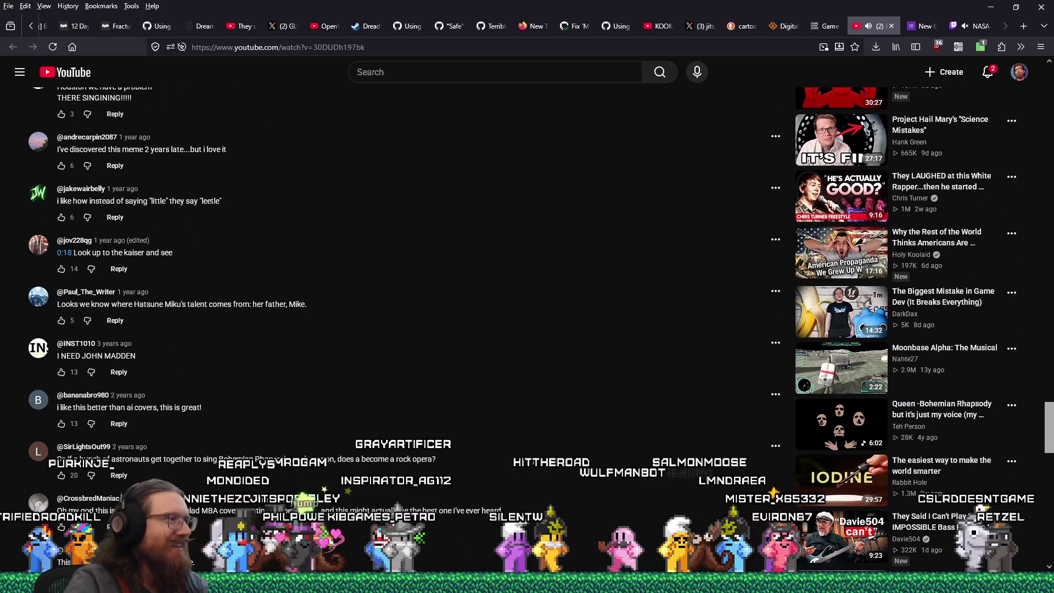
scroll(532, 460, "down", 2)
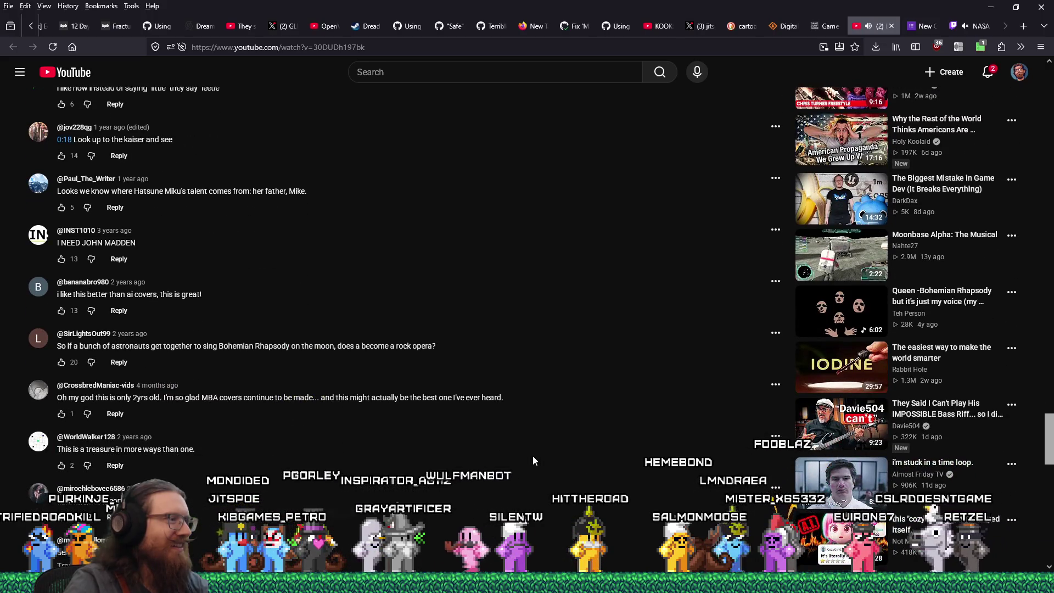
scroll(532, 460, "down", 4)
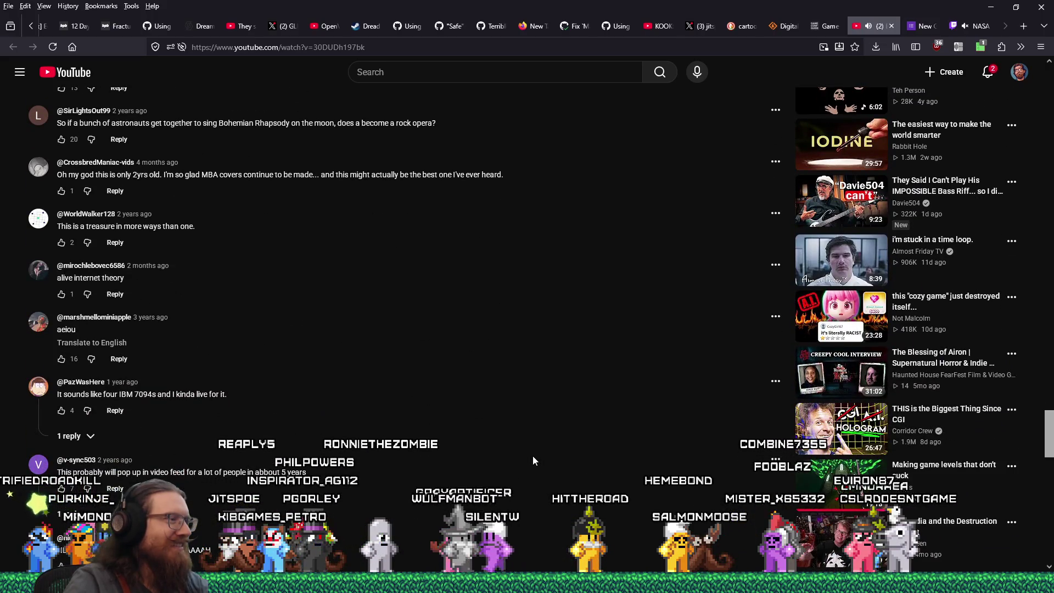
scroll(533, 455, "down", 4)
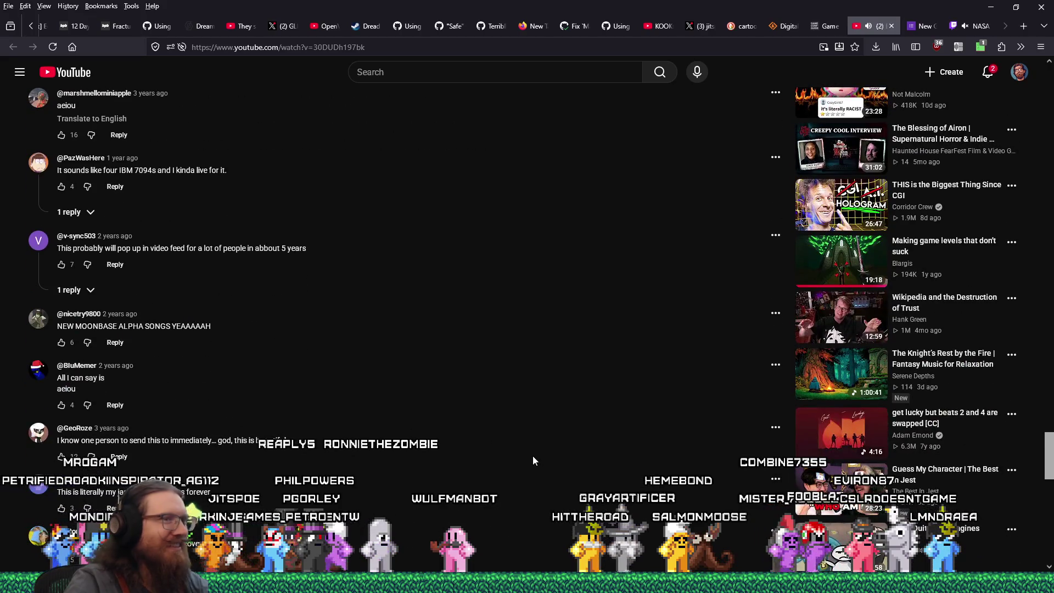
mouse_move(1050, 450)
left_mouse_down()
mouse_move(879, 357)
mouse_move(538, 81)
left_mouse_up()
left_click(538, 80)
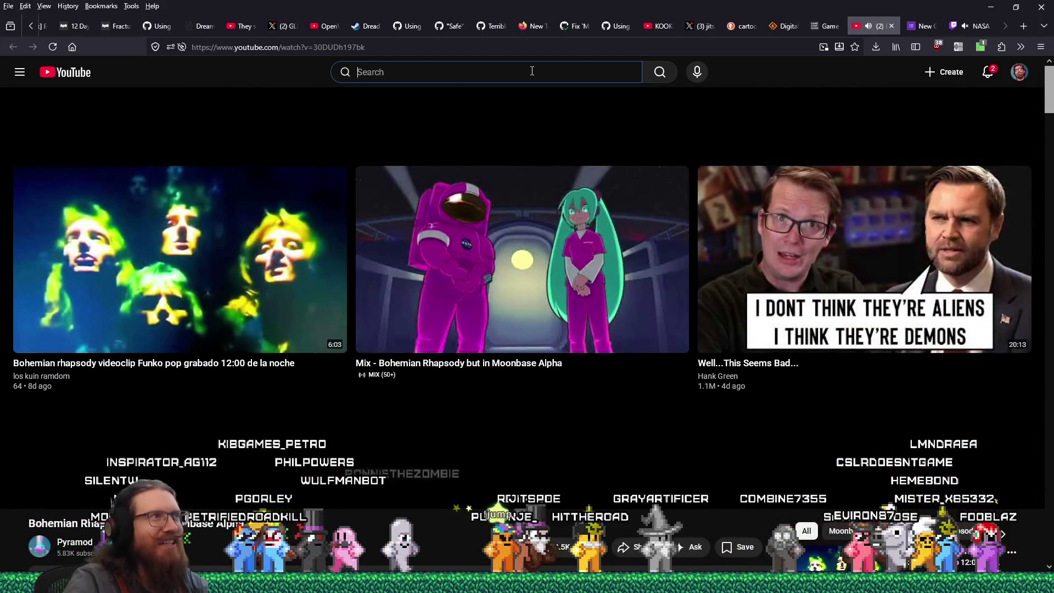
- Search YouTube for 'moonbase alpha' and play the top Moonbase Alpha video result
type("moonb")
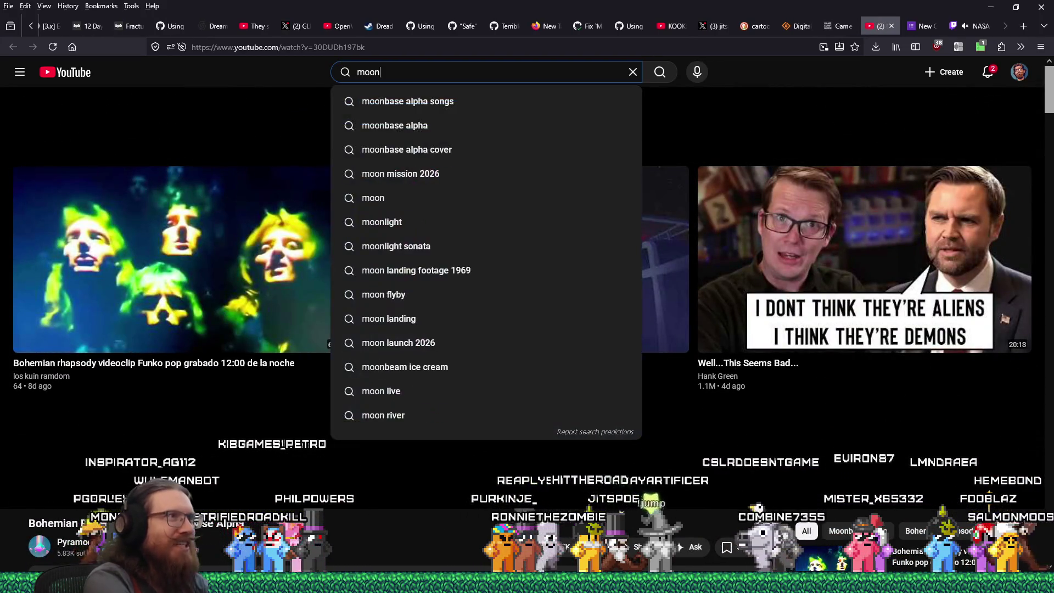
type("ase alpha")
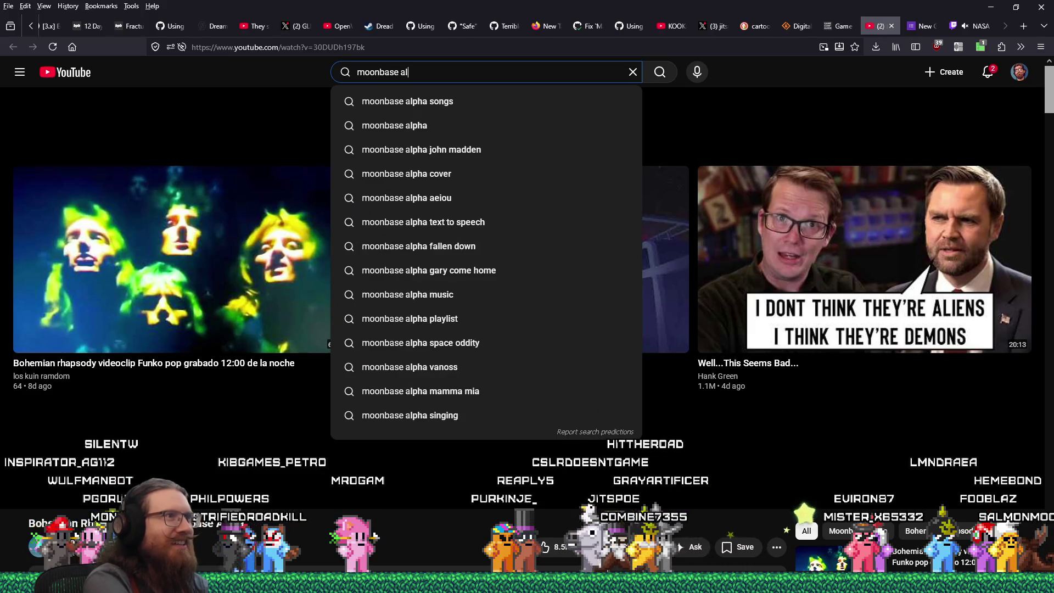
key("Return")
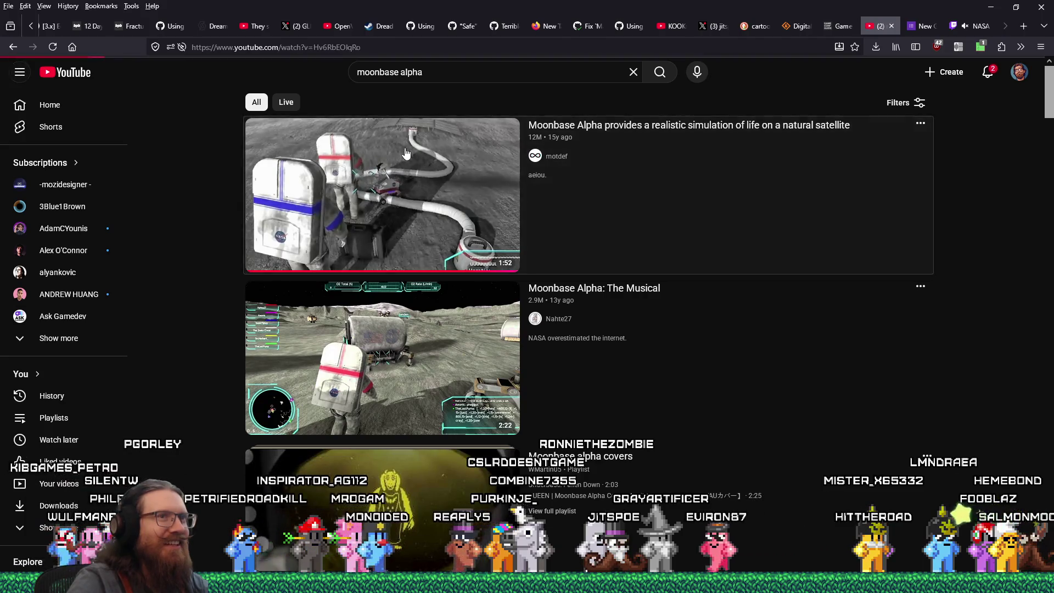
left_click(404, 153)
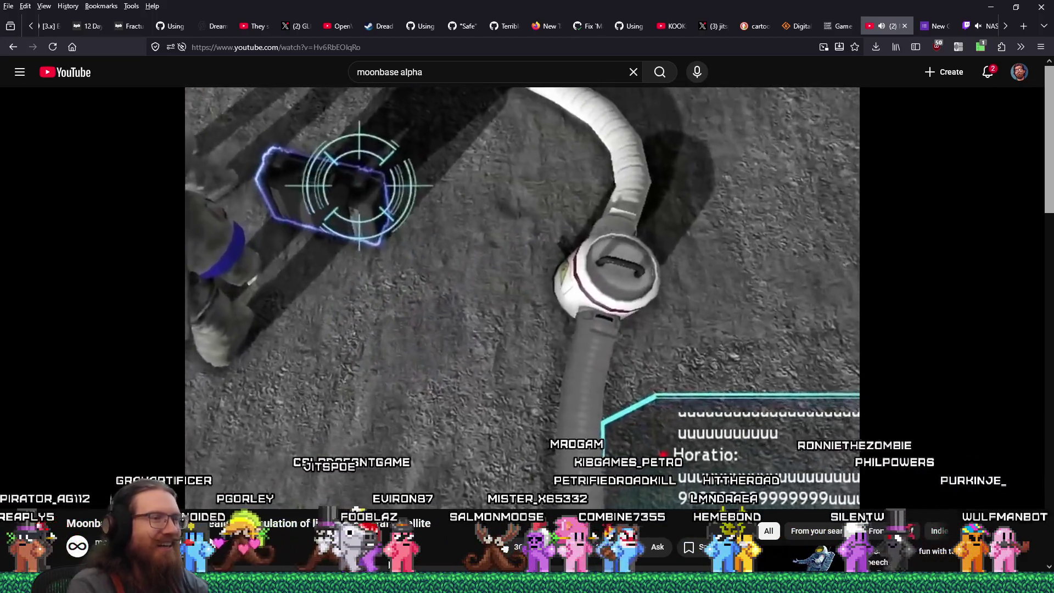
mouse_move(630, 507)
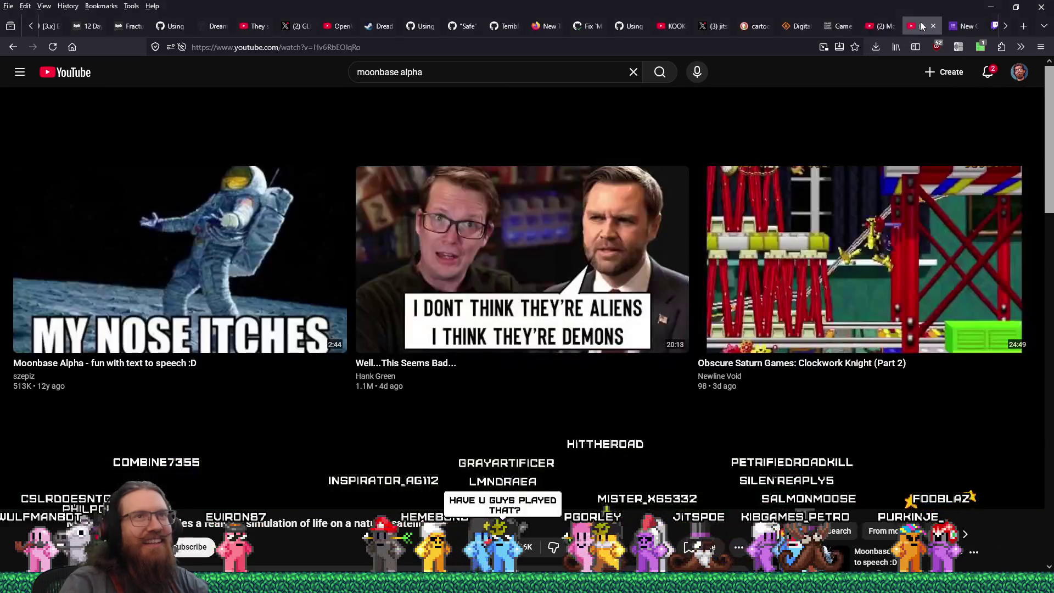
left_click(912, 26)
- Switch back to the other YouTube video tab showing its end-screen recommendations
left_click(882, 28)
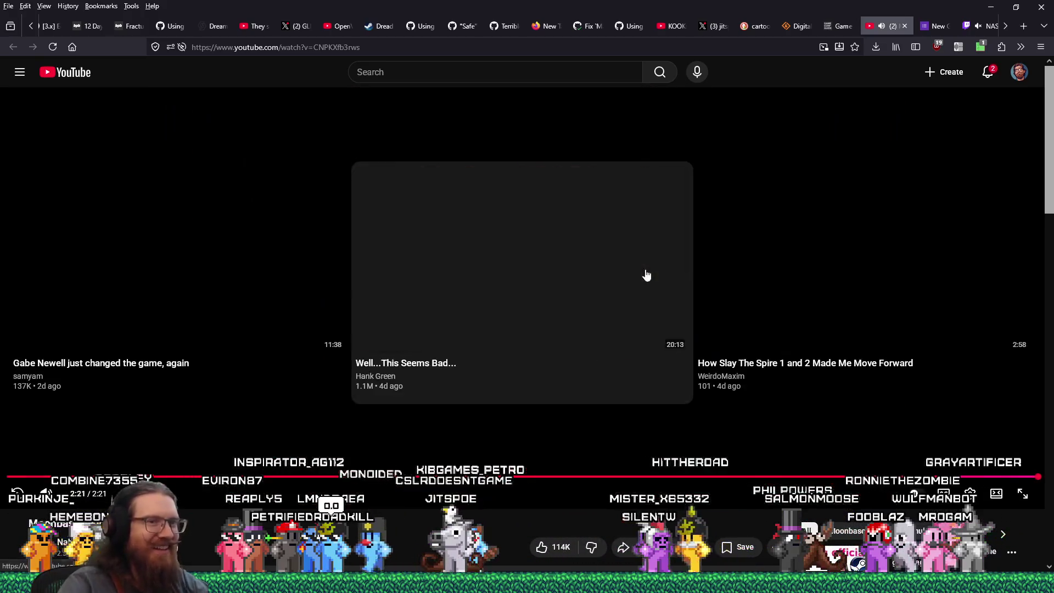
- Close the YouTube tab and answer the form's news category as CINEMATIC TRAILER
left_click(904, 26)
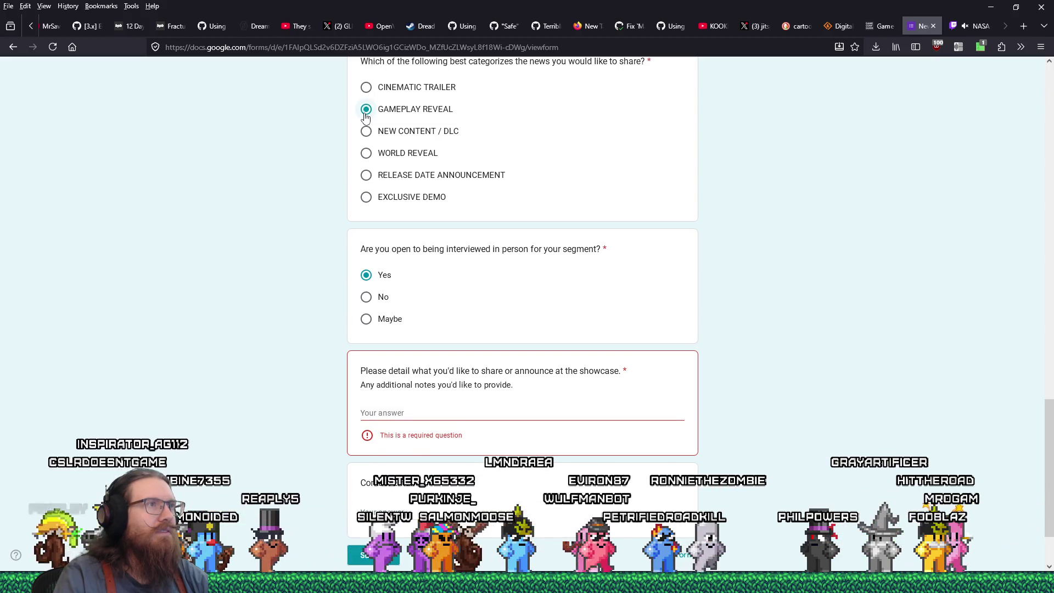
left_click(420, 412)
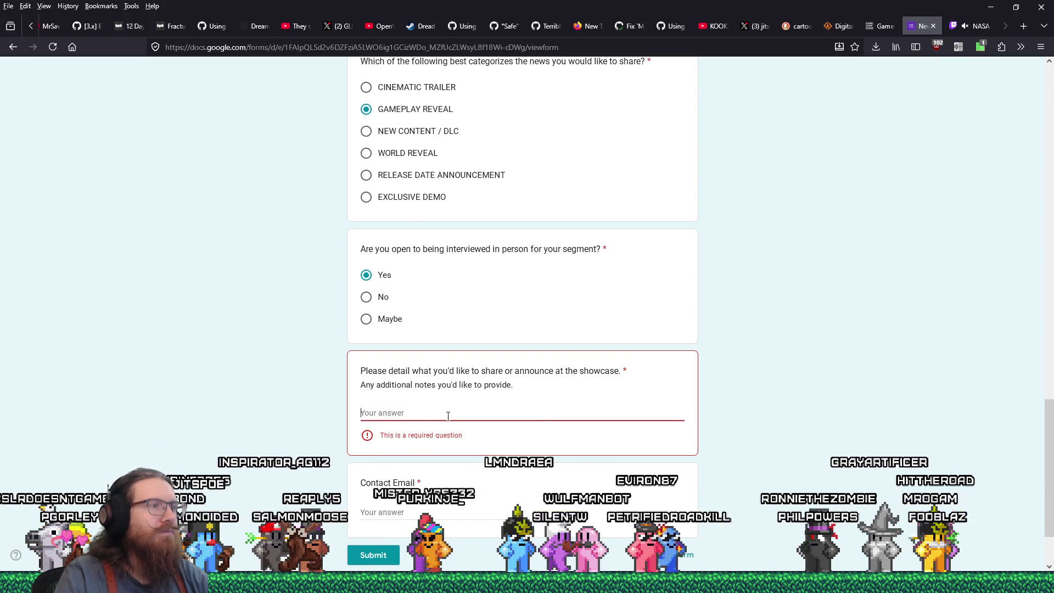
left_click(365, 133)
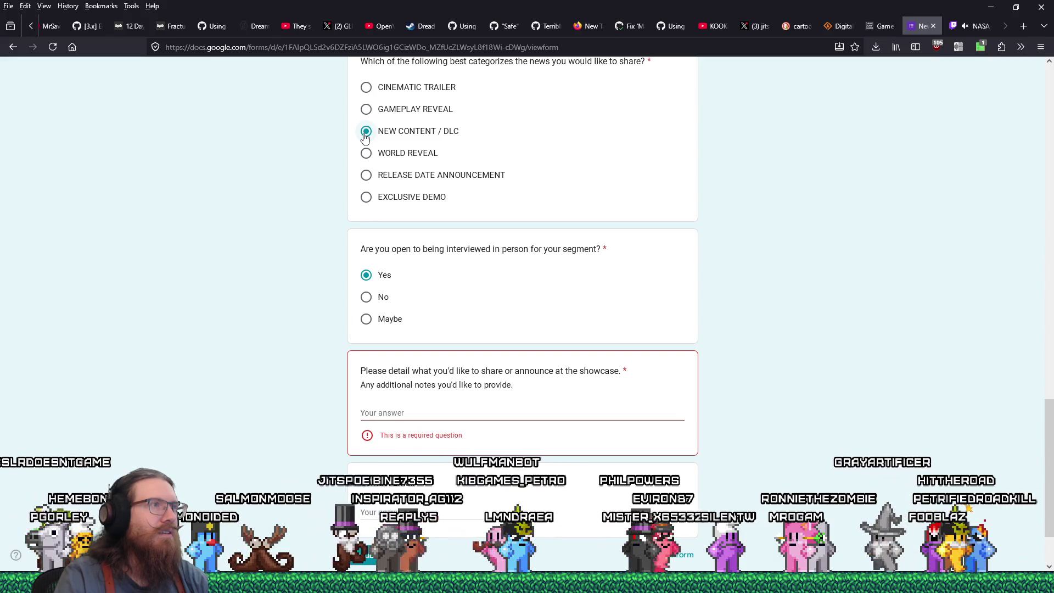
left_click(366, 89)
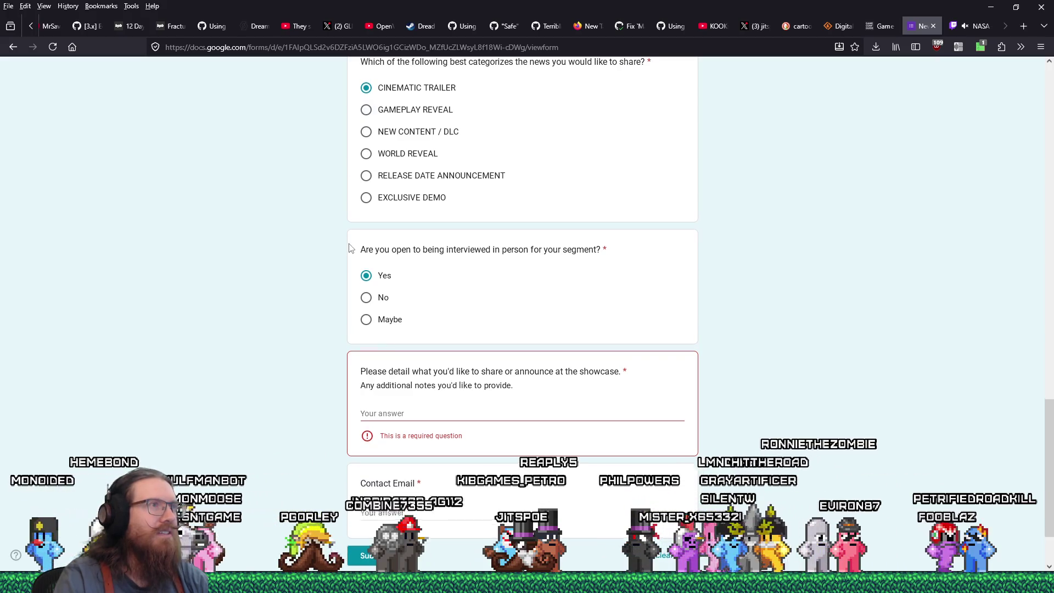
scroll(598, 295, "up", 10)
scroll(598, 294, "up", 5)
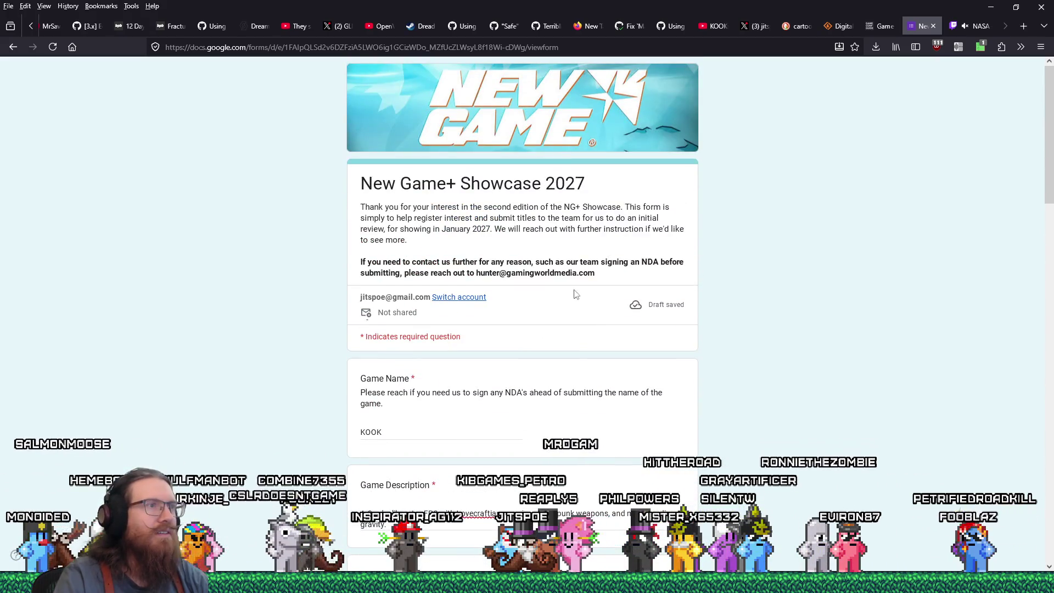
scroll(470, 242, "down", 15)
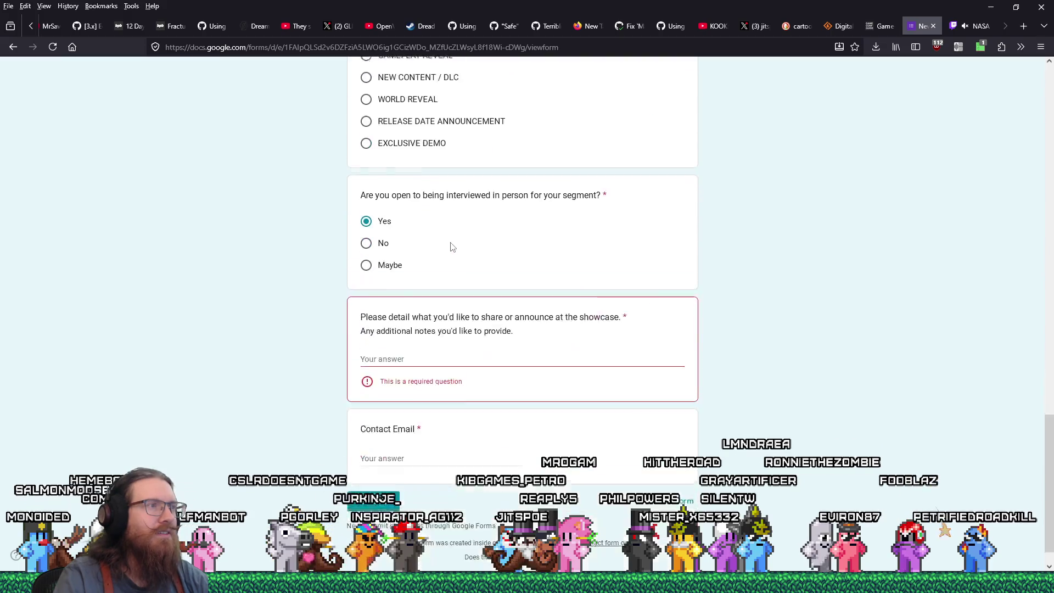
scroll(450, 247, "up", 3)
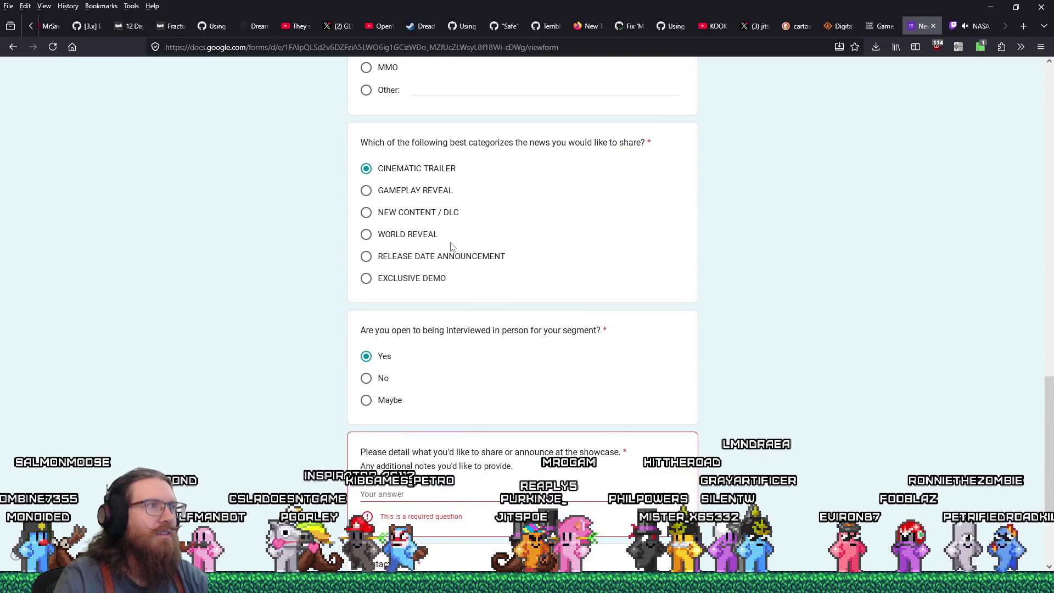
scroll(451, 247, "down", 3)
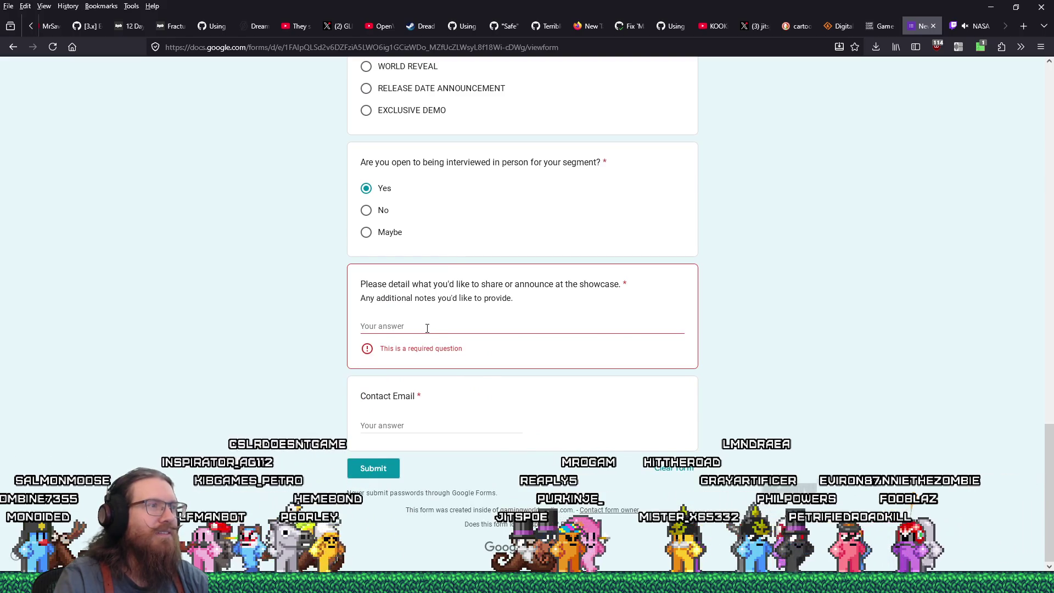
scroll(428, 329, "up", 2)
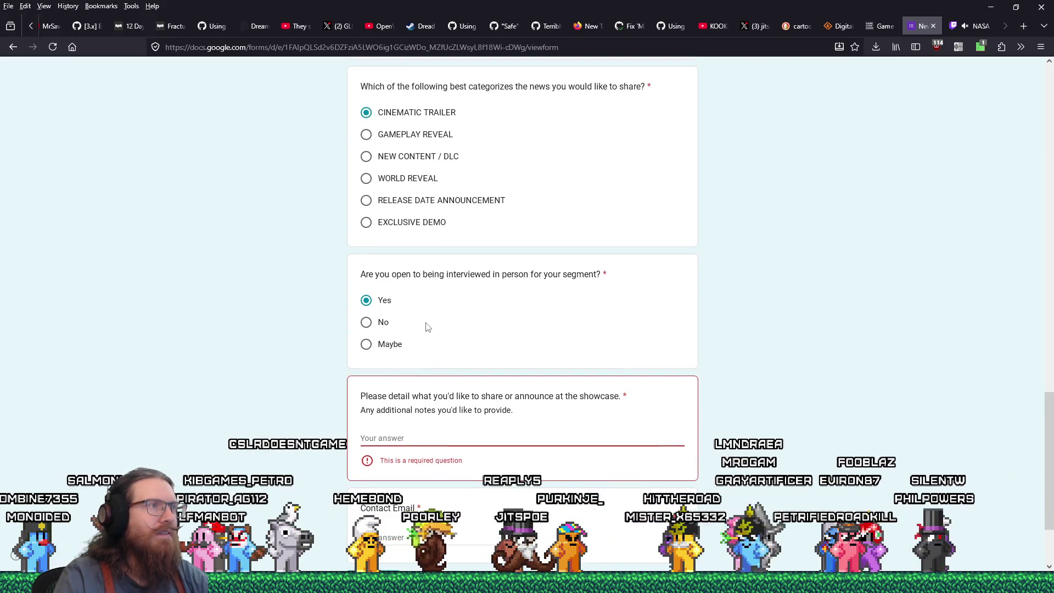
- Set news category to GAMEPLAY REVEAL, describe a new trailer showing unseen content, close the tab
left_click(366, 137)
left_click(407, 436)
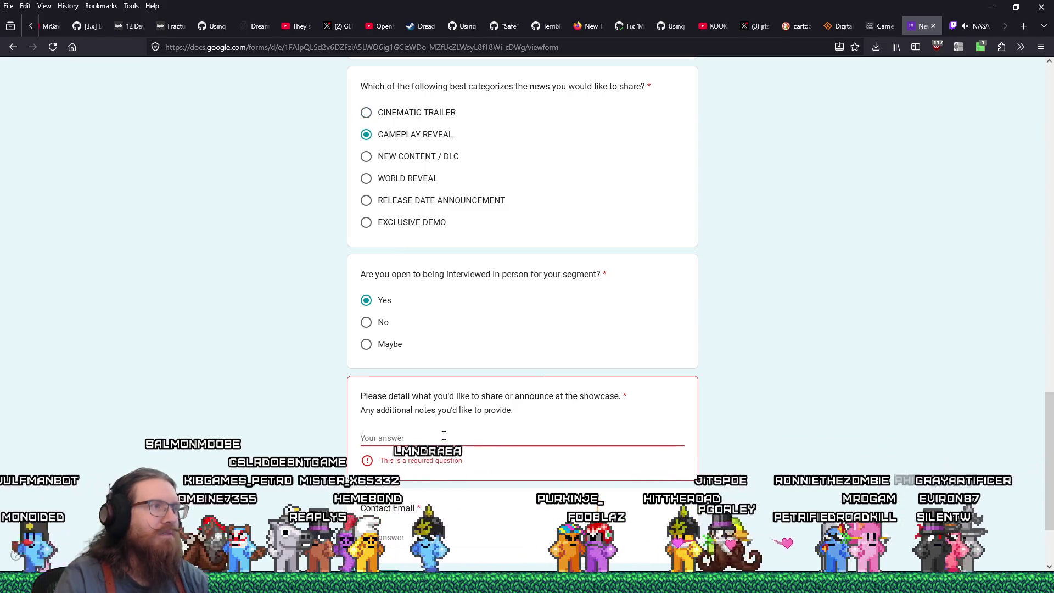
type("W")
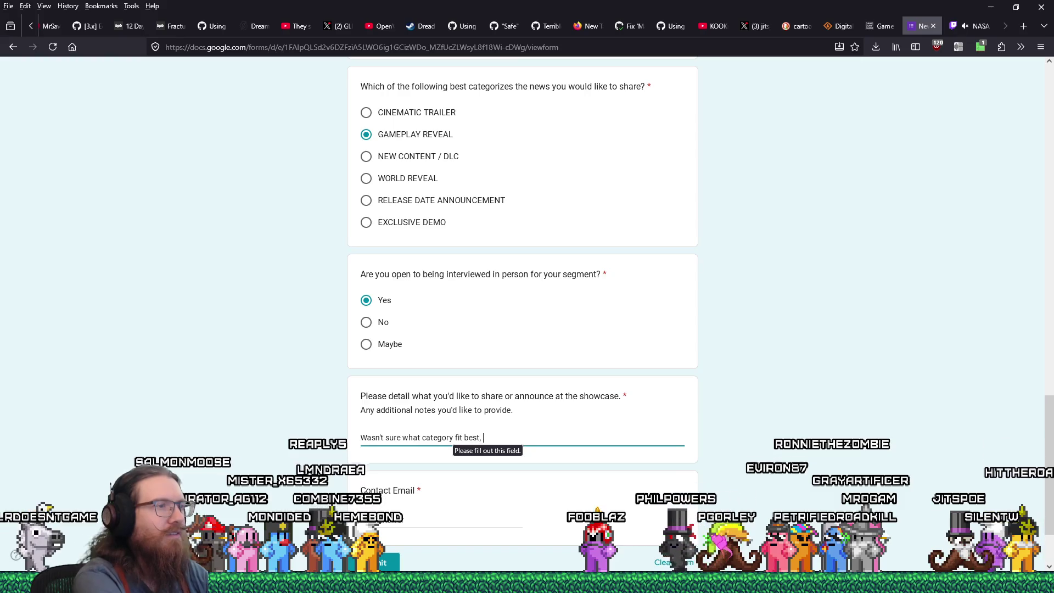
type("but ")
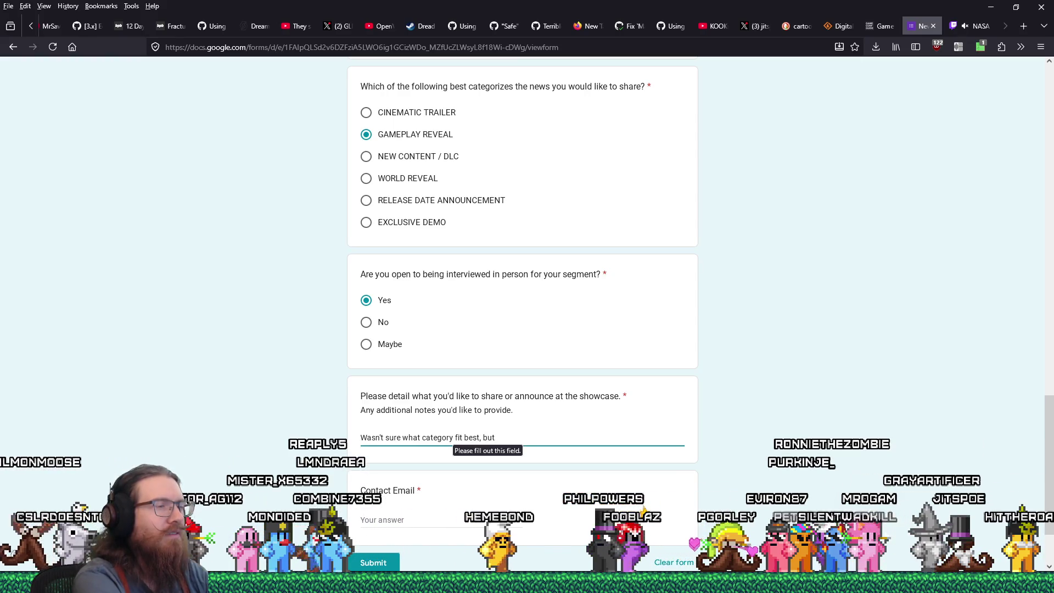
type("I")
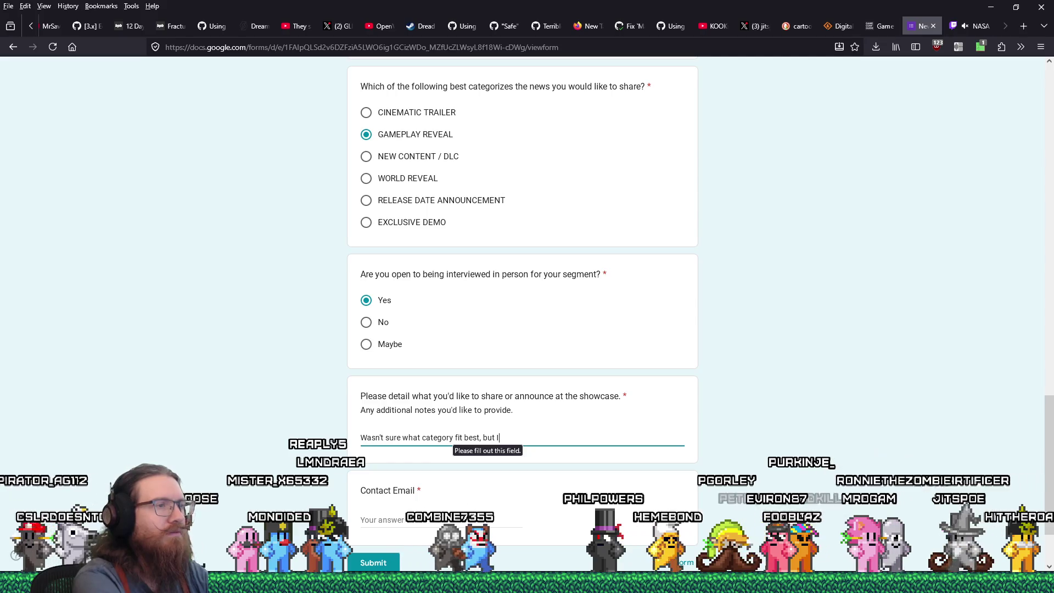
type("'d likely")
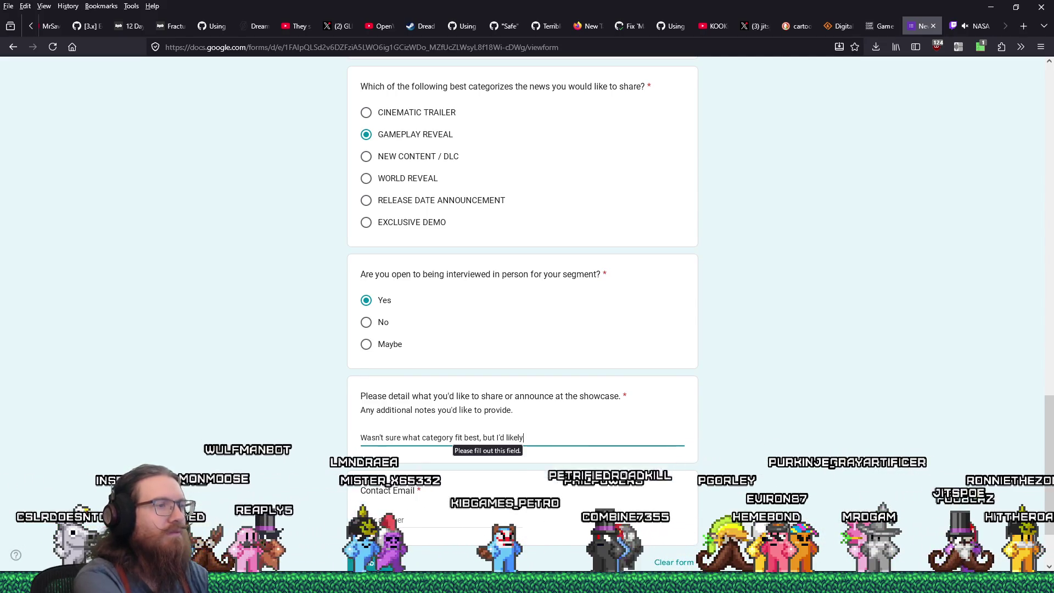
type(" show off")
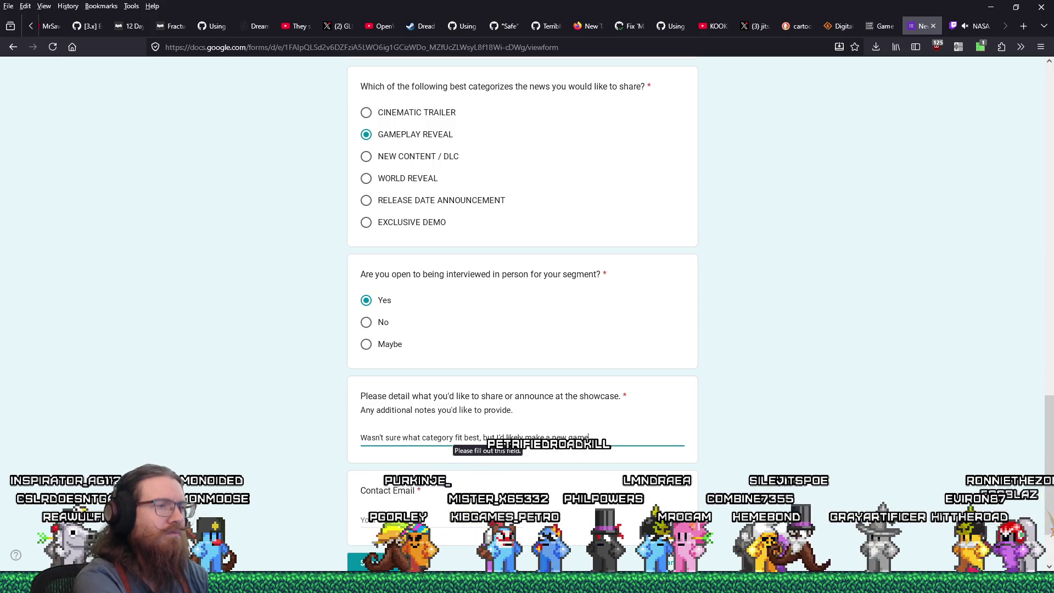
type("railer to show new")
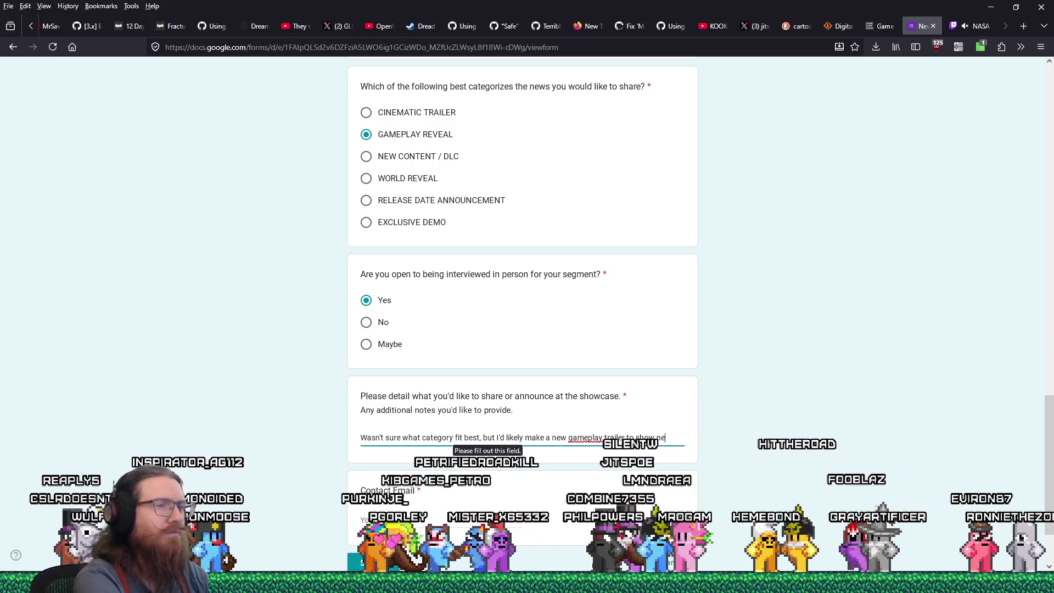
key("BackSpace")
key("BackSpace")
key("BackSpace")
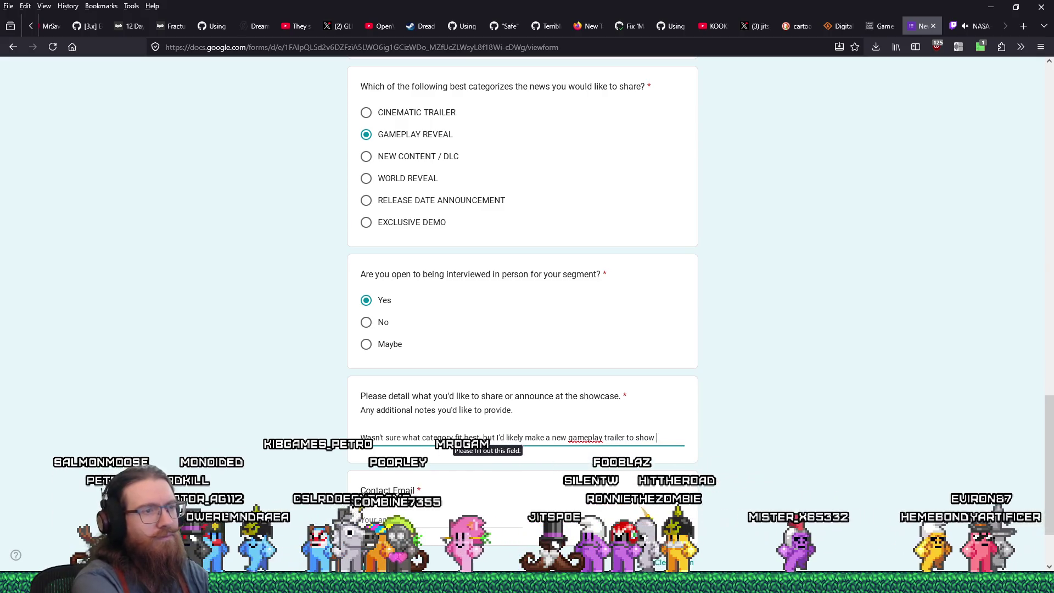
type("some new content not seen in previous trailers.")
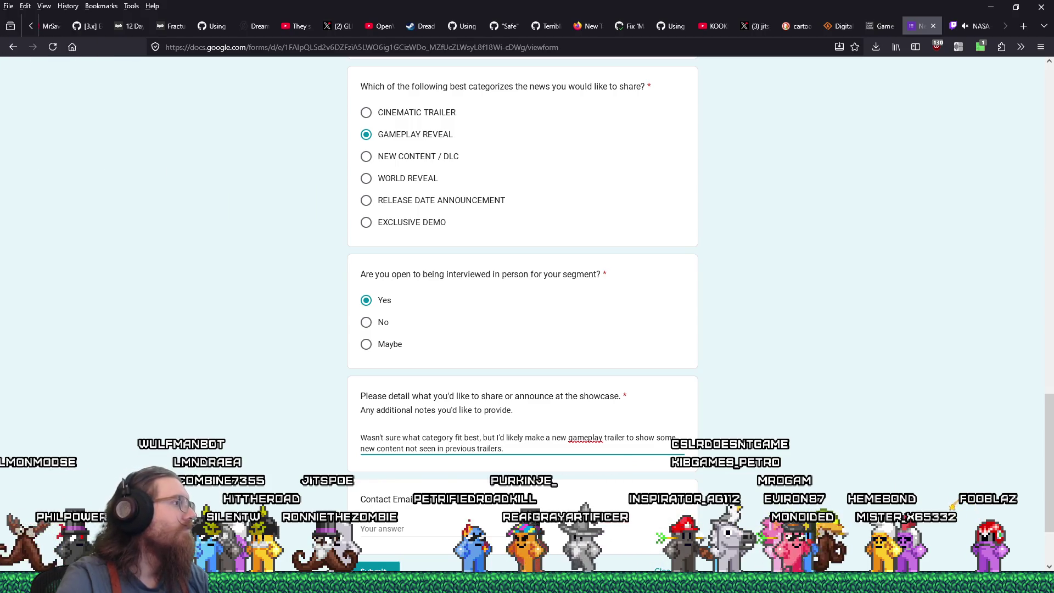
left_click(933, 26)
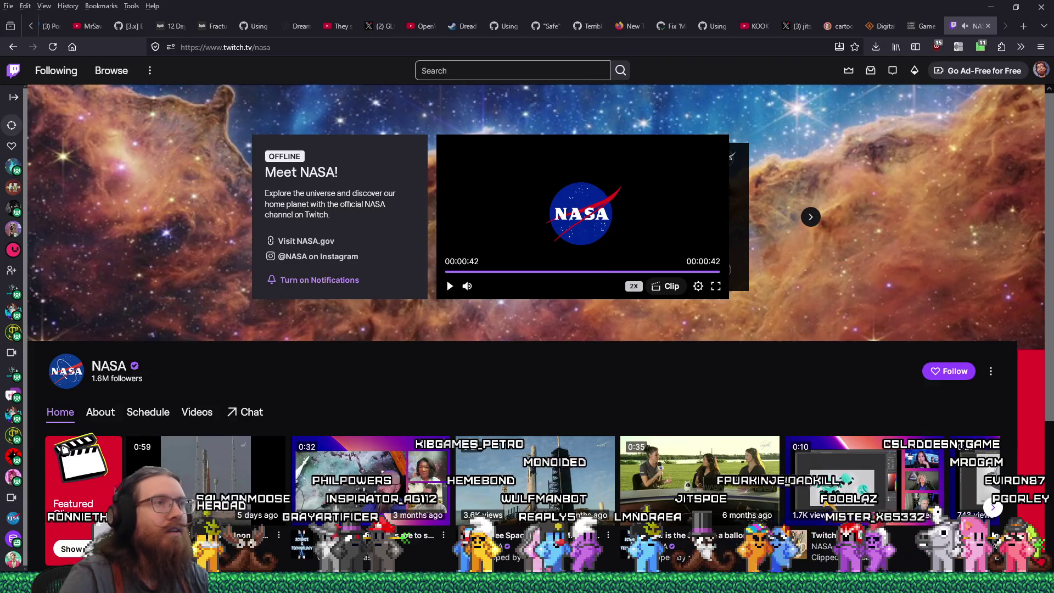
- In event_submissions.ods, tidy the New Game+ name in A61 and enter 4/6/2026 in E61
key("alt+Tab")
key("alt+Tab")
key("alt+Tab")
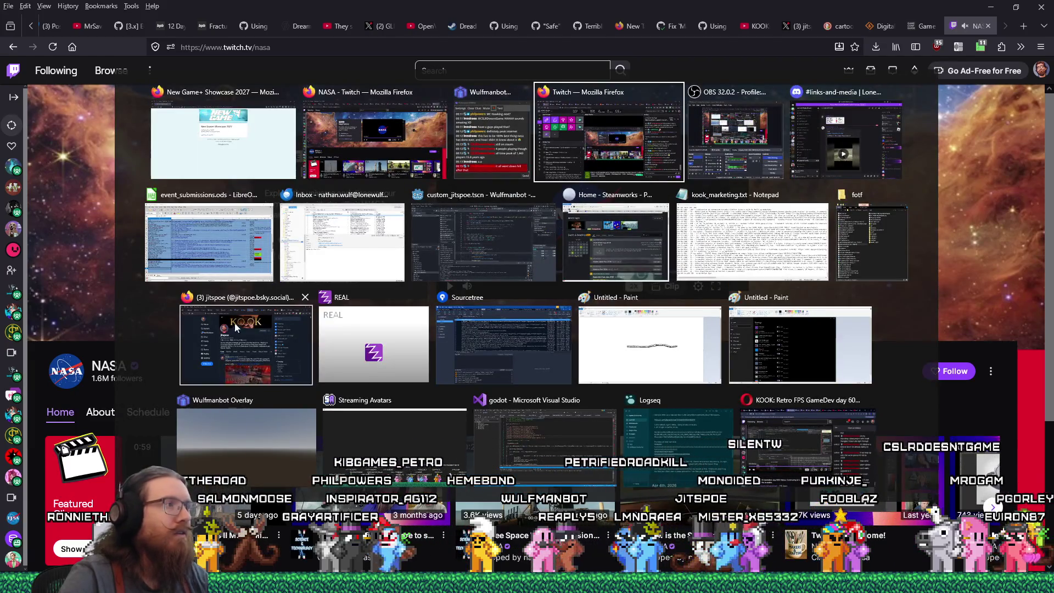
left_click(231, 253)
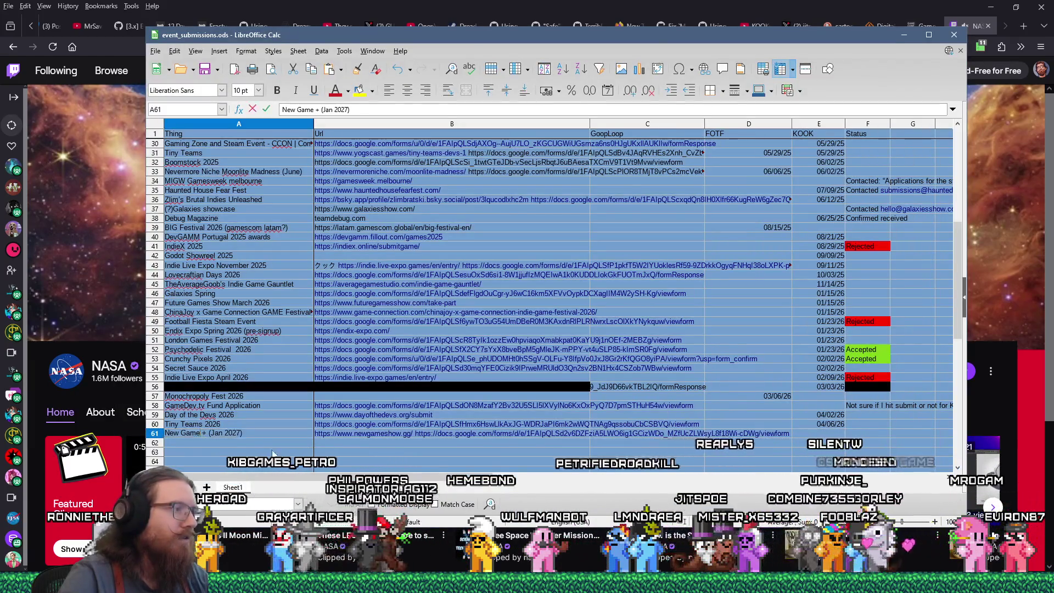
key("BackSpace")
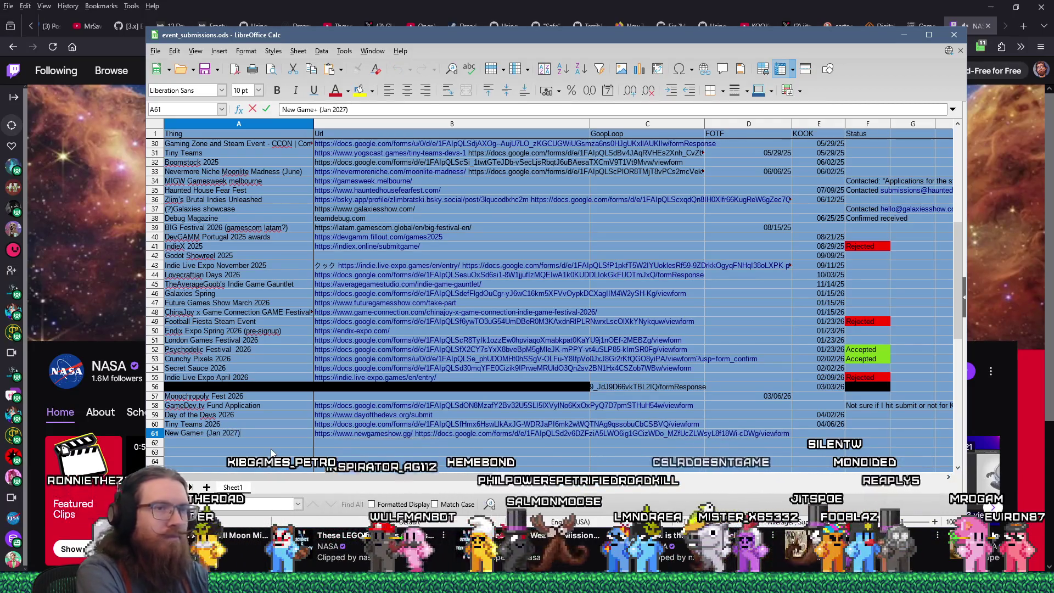
left_click(803, 434)
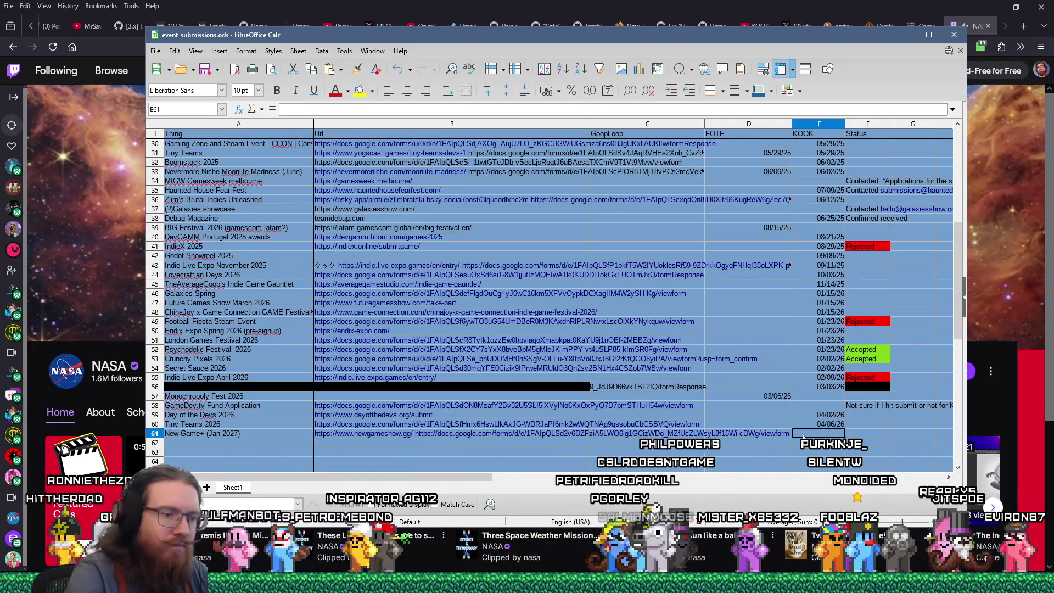
type("4/6/20")
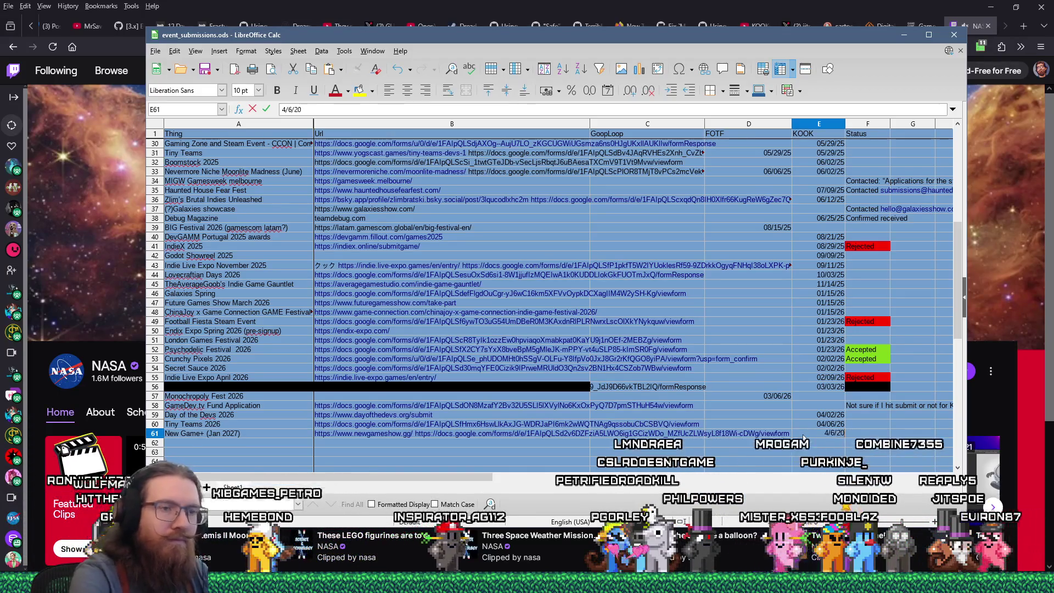
type("26")
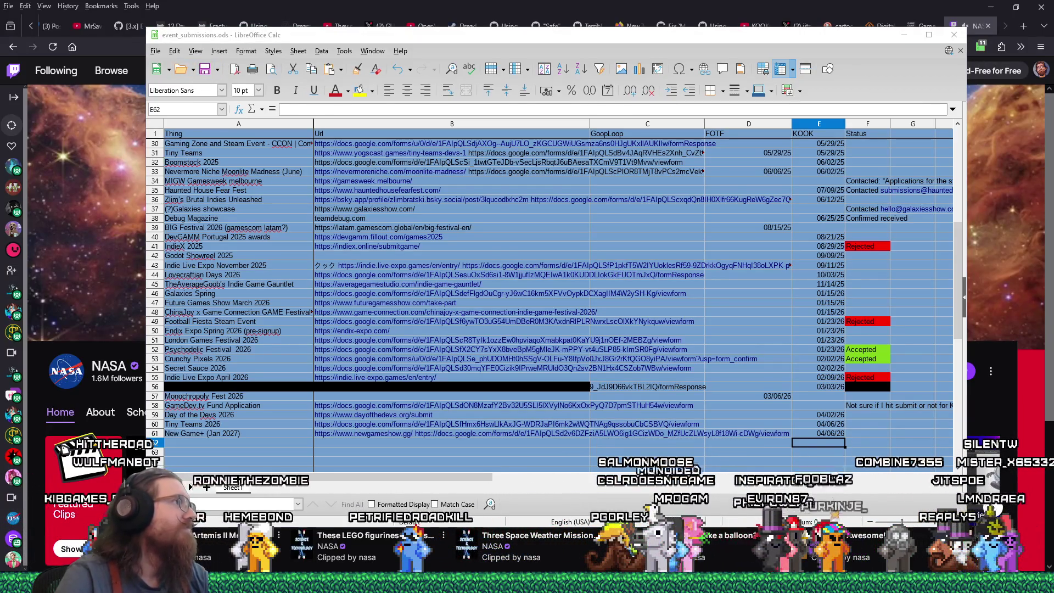
- Shift the spreadsheet window slightly down and to the right
left_click(839, 80)
left_click_drag(839, 38, 859, 49)
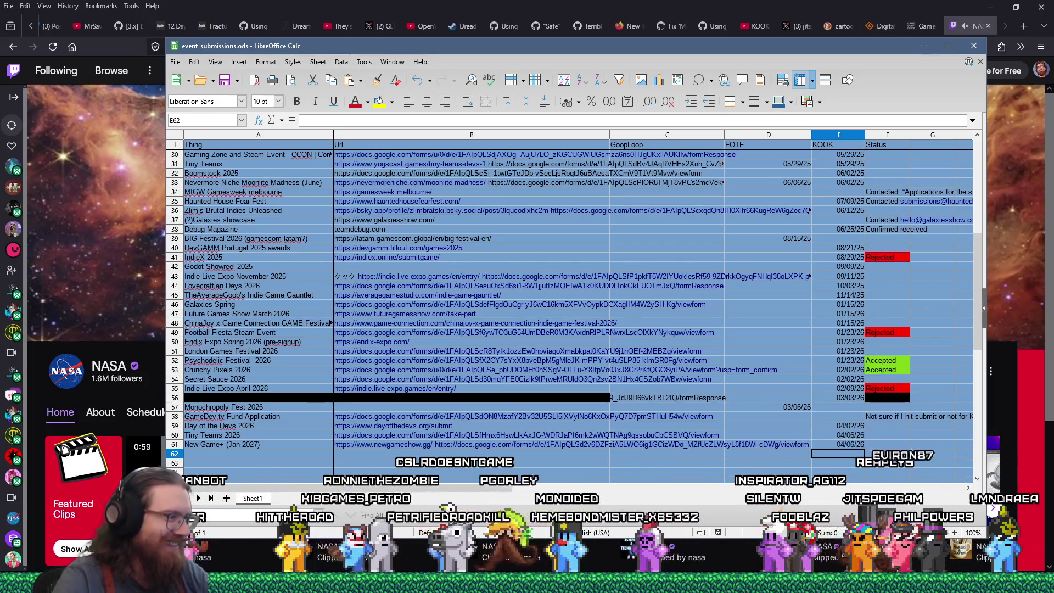
mouse_move(525, 583)
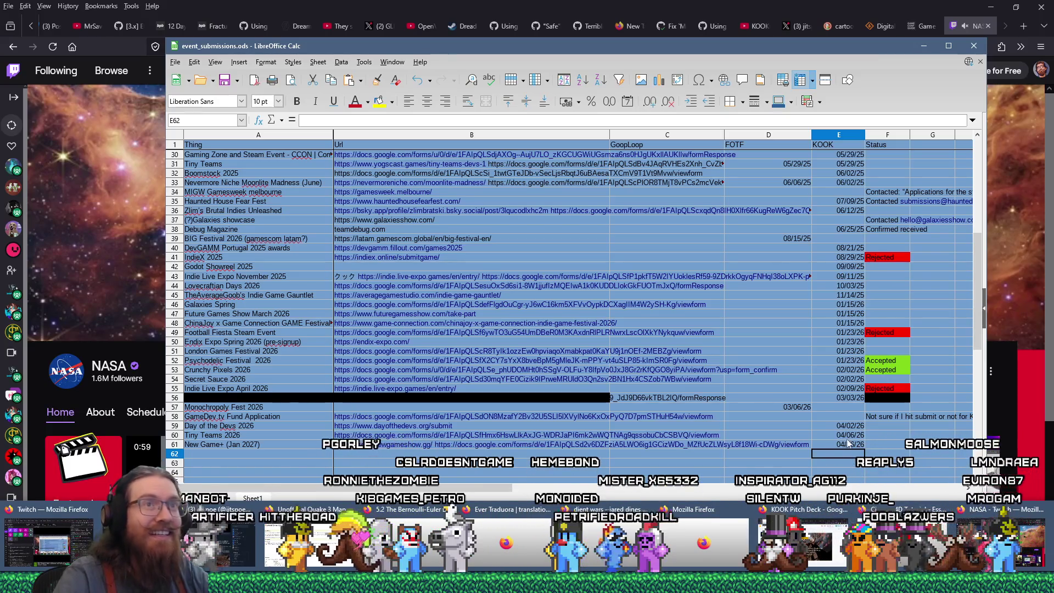
- On the Game Conference Guide listing, expand the MENA Hero Project entry's details
left_click(920, 26)
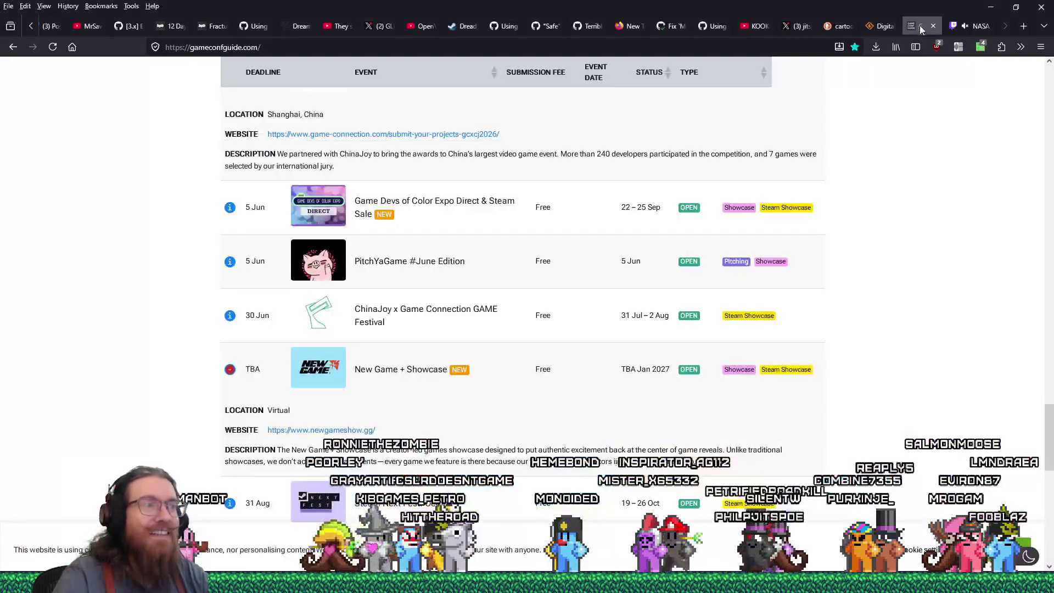
scroll(852, 436, "down", 2)
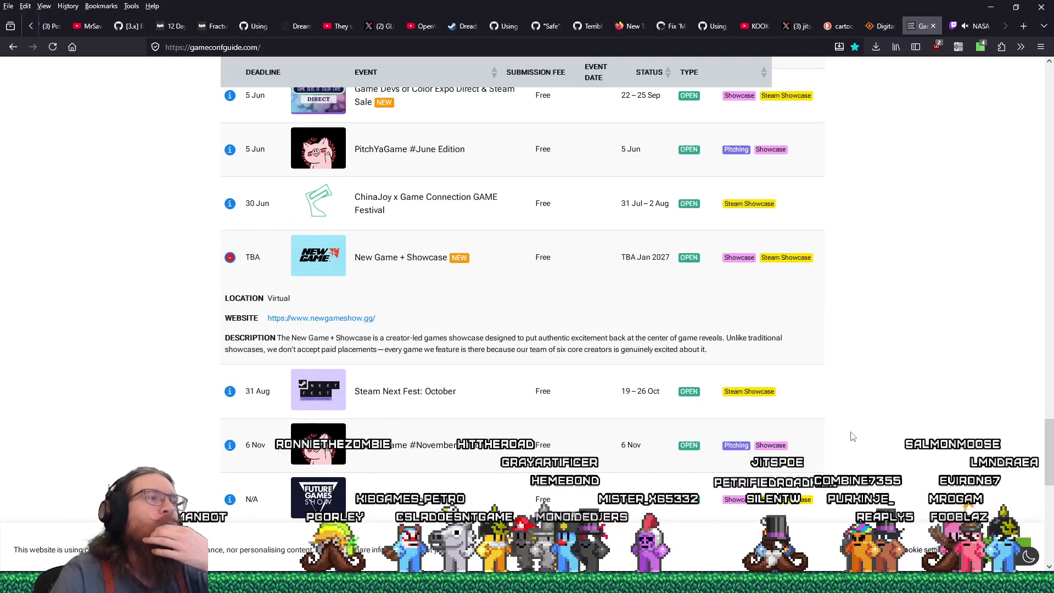
scroll(853, 437, "down", 4)
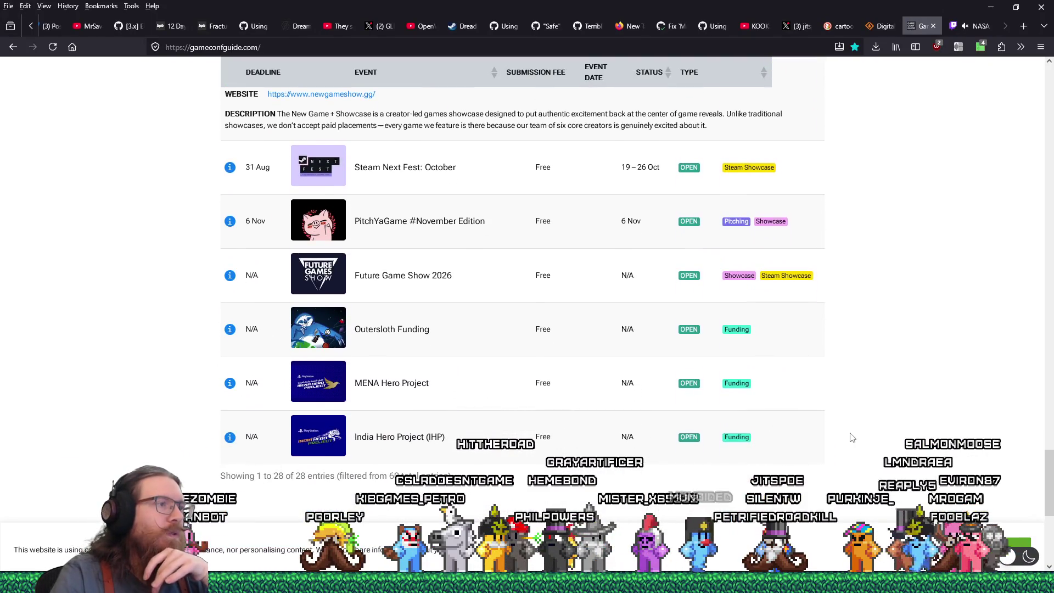
left_click(481, 383)
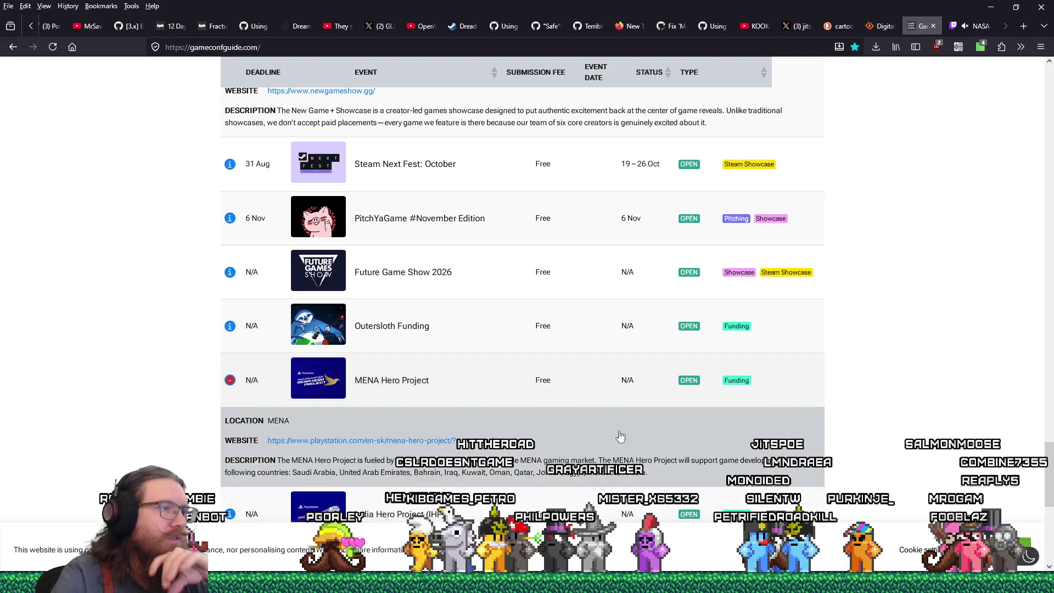
- Scroll further down and expand the India Hero Project entry's details
scroll(621, 437, "down", 1)
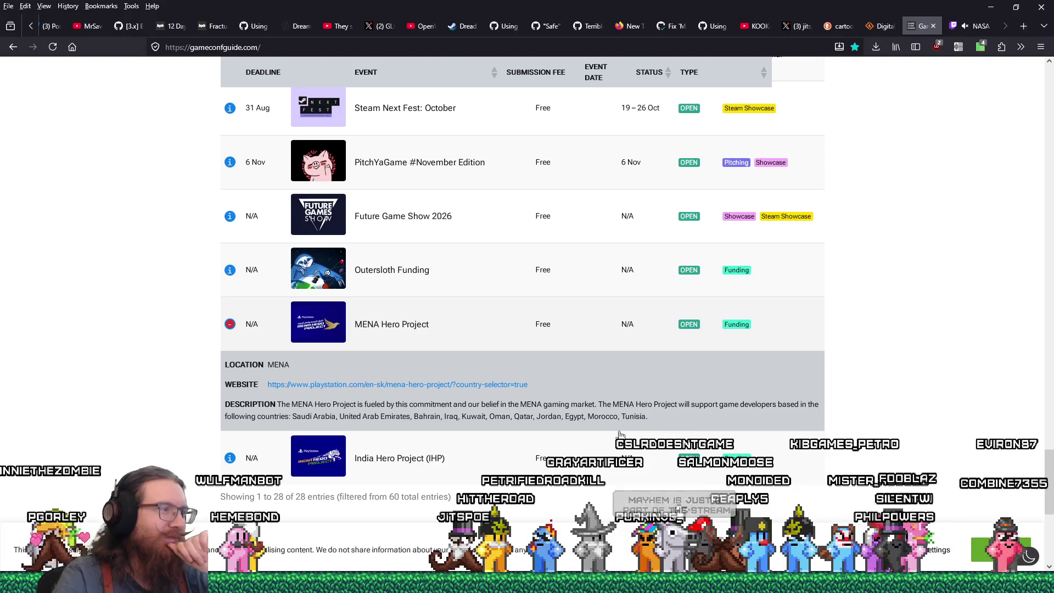
scroll(621, 435, "down", 3)
scroll(620, 431, "up", 4)
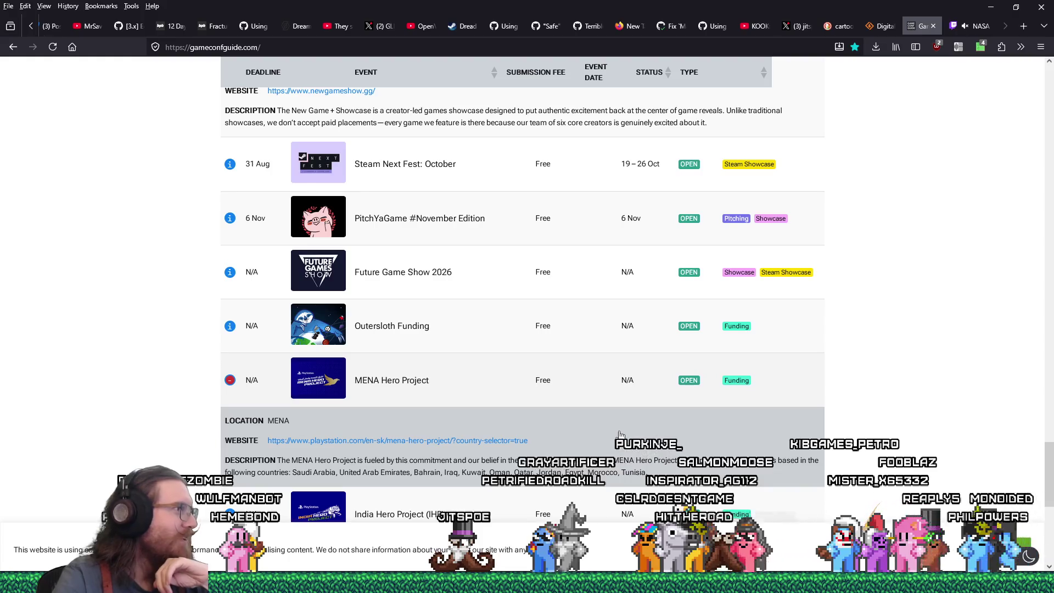
scroll(621, 437, "down", 2)
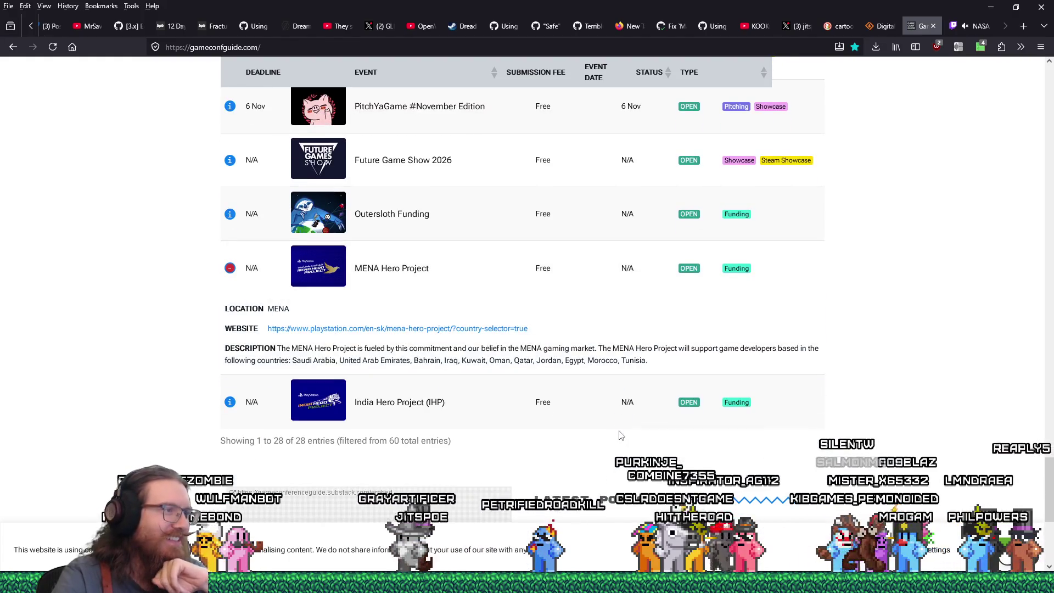
left_click(466, 406)
- Bring the kook_marketing.txt notes in Notepad to the front
scroll(495, 418, "down", 1)
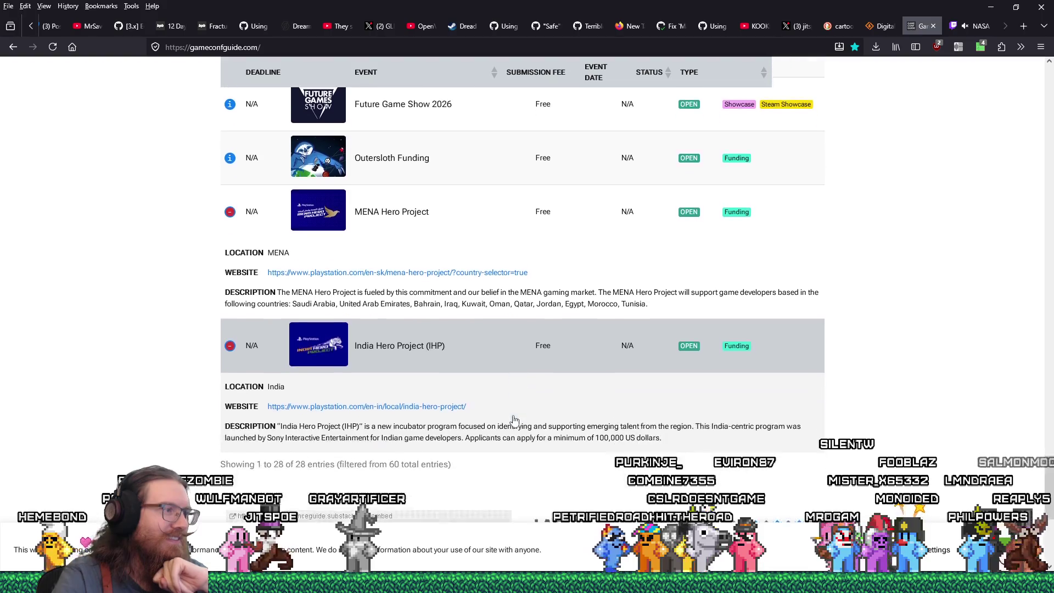
scroll(515, 420, "up", 3)
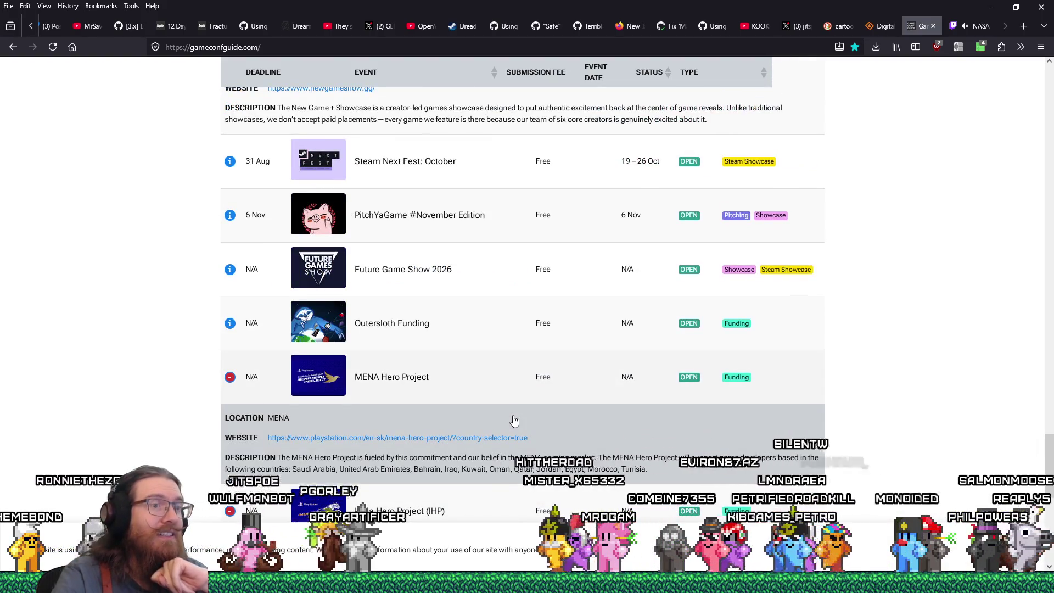
key("alt+Tab")
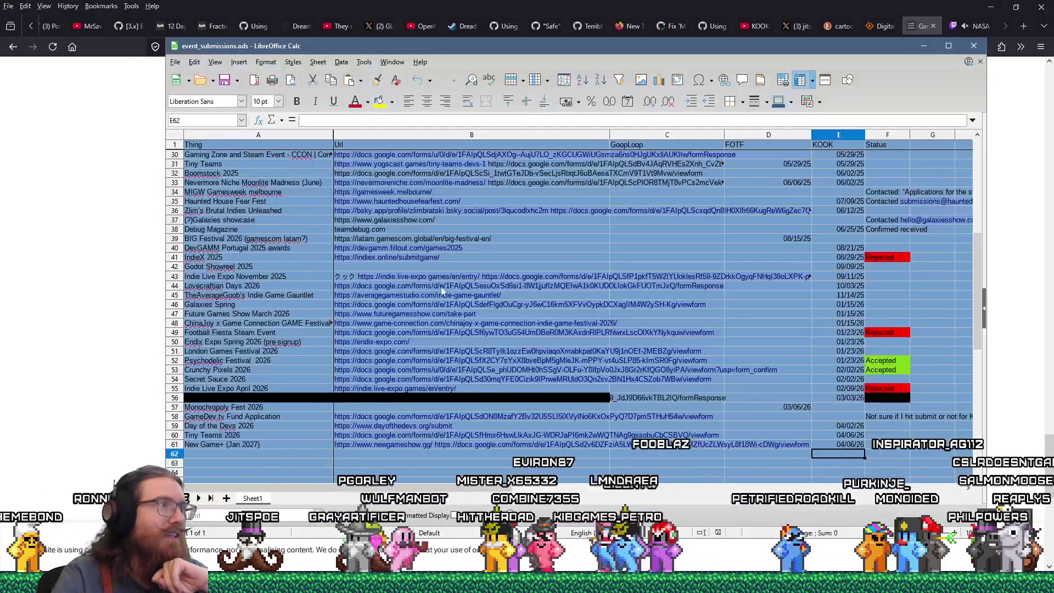
key("alt+Tab")
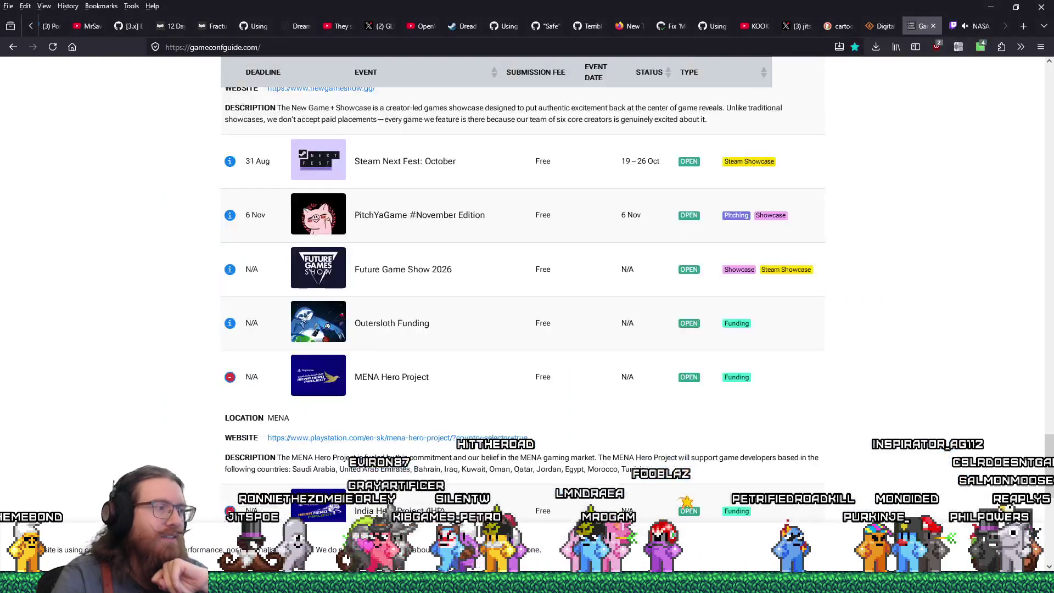
mouse_move(528, 584)
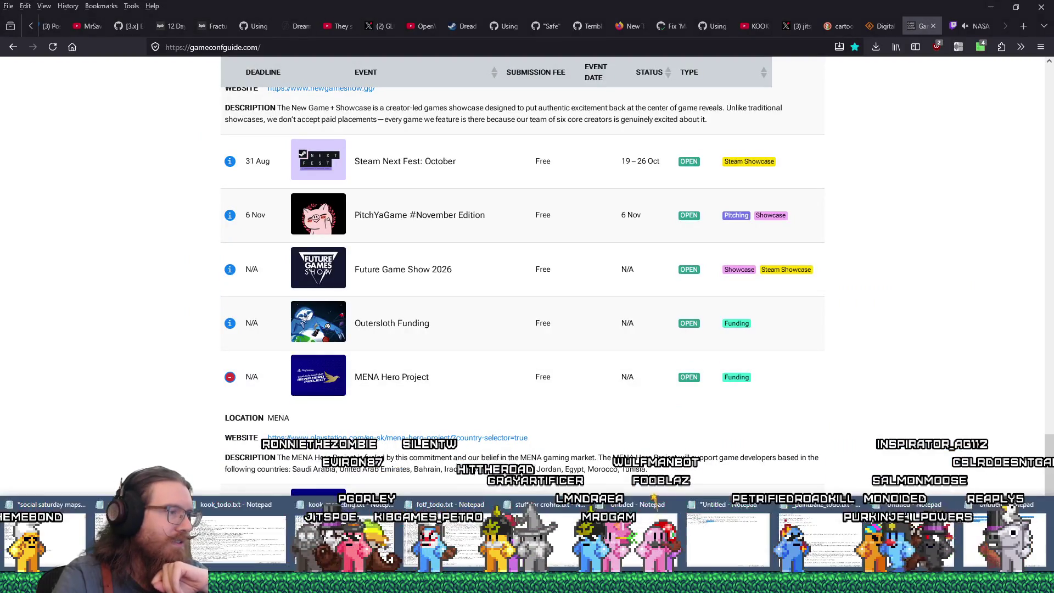
left_click(344, 535)
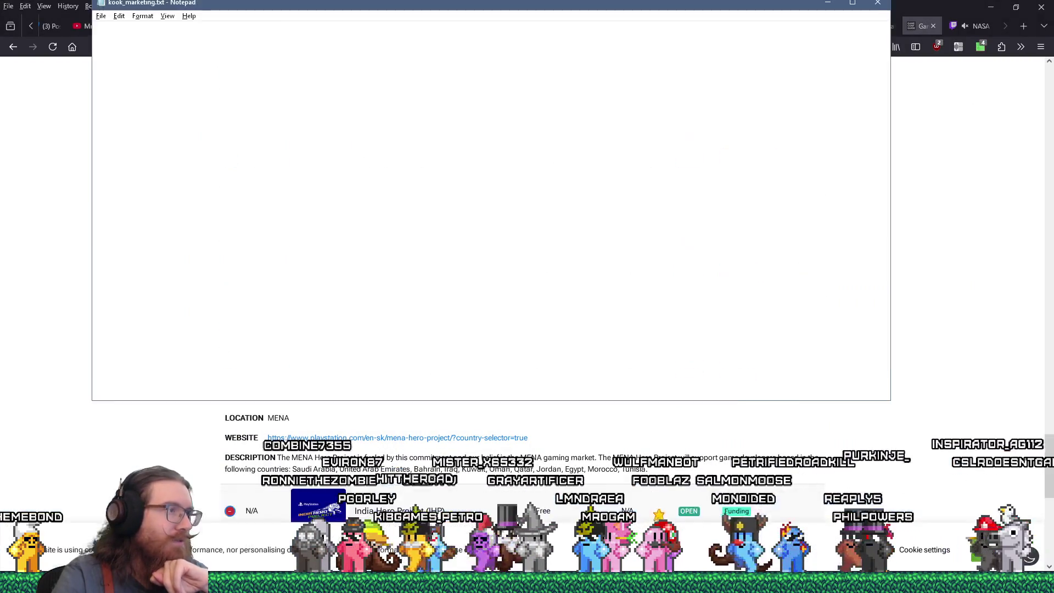
- Copy the old festival Google Sheets address from line 2 of kook_marketing.txt
left_click_drag(885, 366, 301, 41)
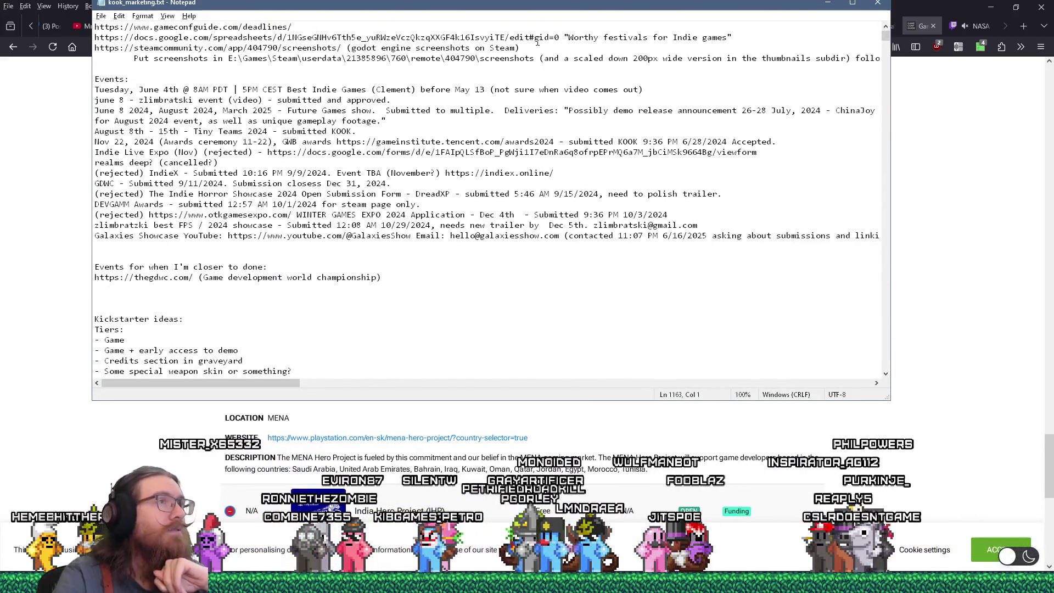
left_click_drag(559, 38, 95, 38)
right_click(125, 35)
left_click(161, 74)
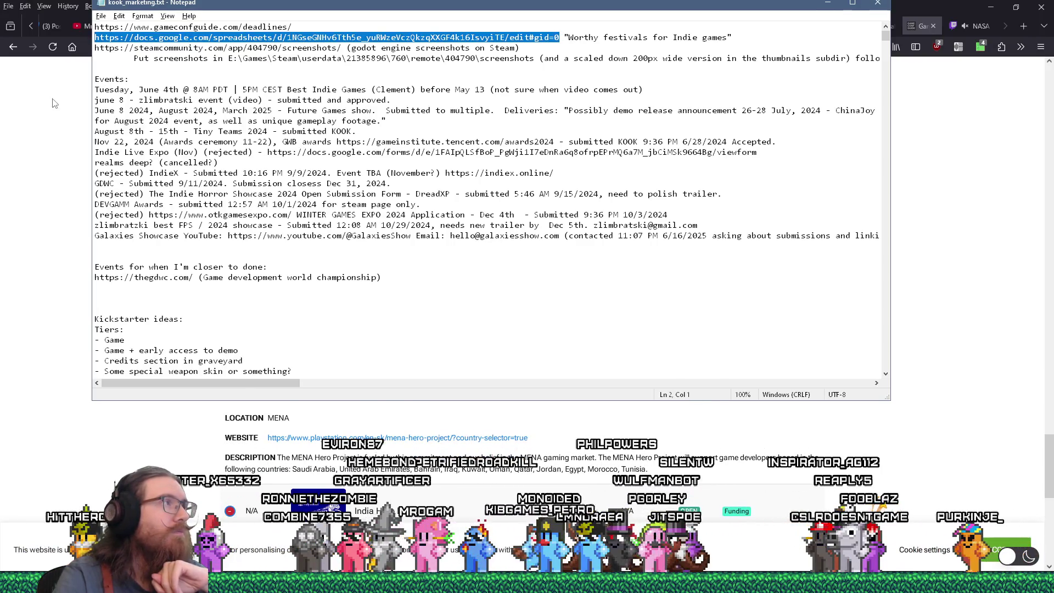
- Paste that spreadsheet address into Firefox's address bar and load it
left_click(51, 101)
right_click(261, 30)
left_click(219, 48)
right_click(219, 48)
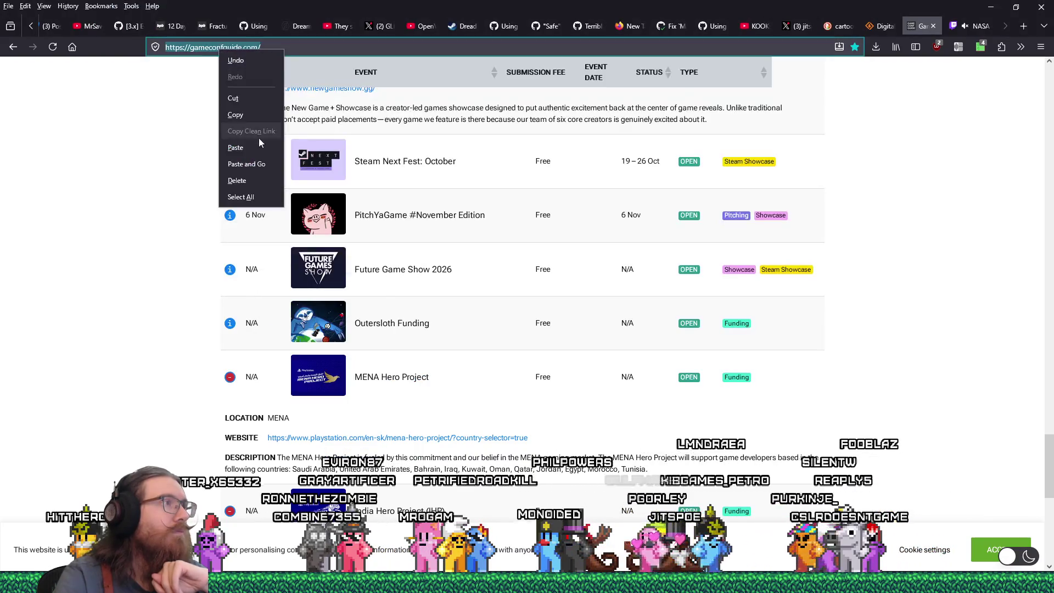
left_click(236, 164)
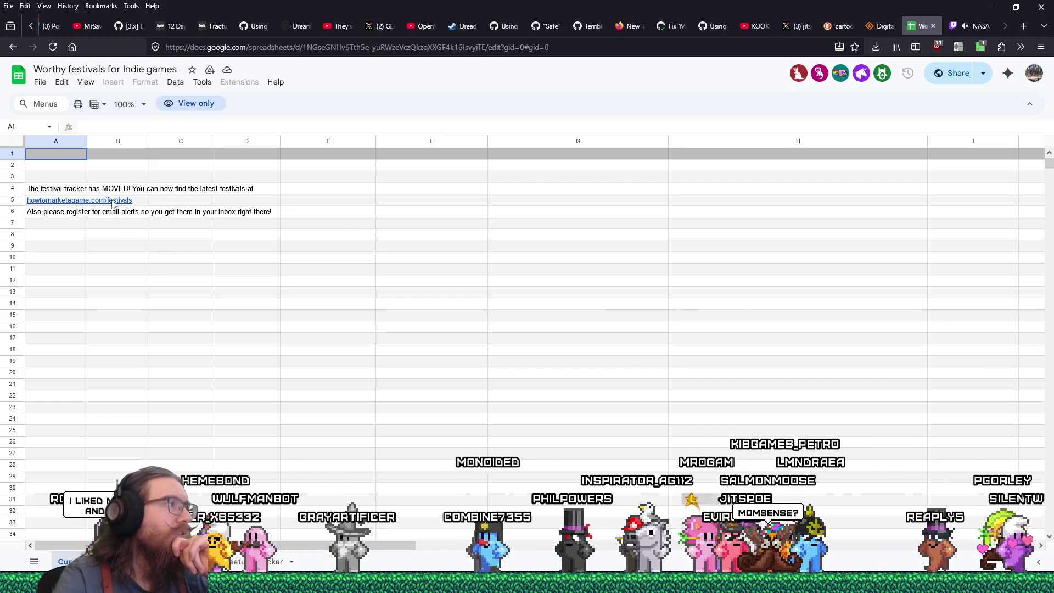
- Open the howtomarketagame.com/festivals link from cell A5 in a new tab and copy its address
mouse_move(67, 207)
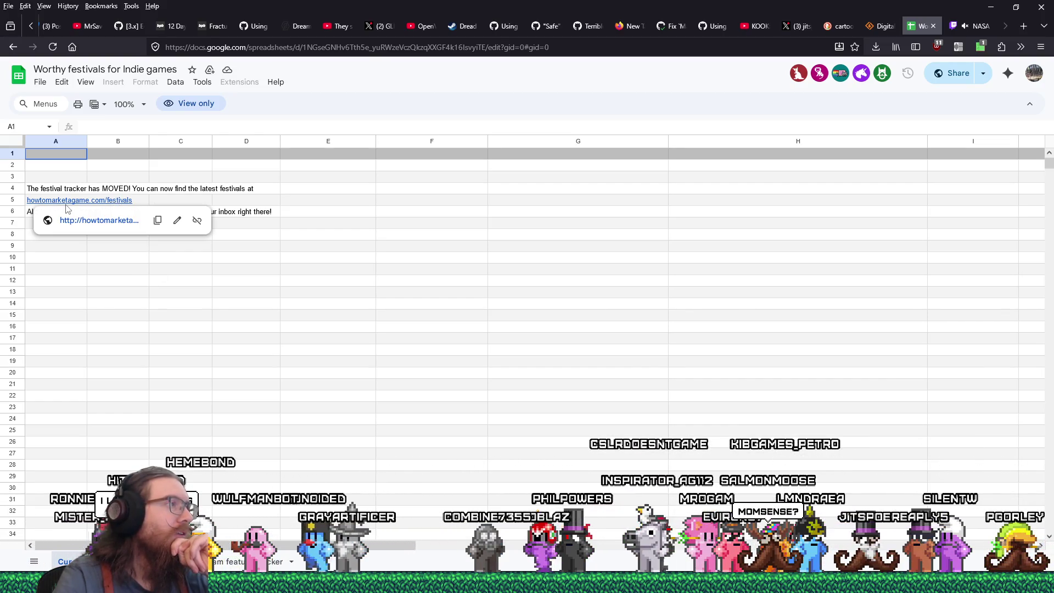
left_click(99, 221)
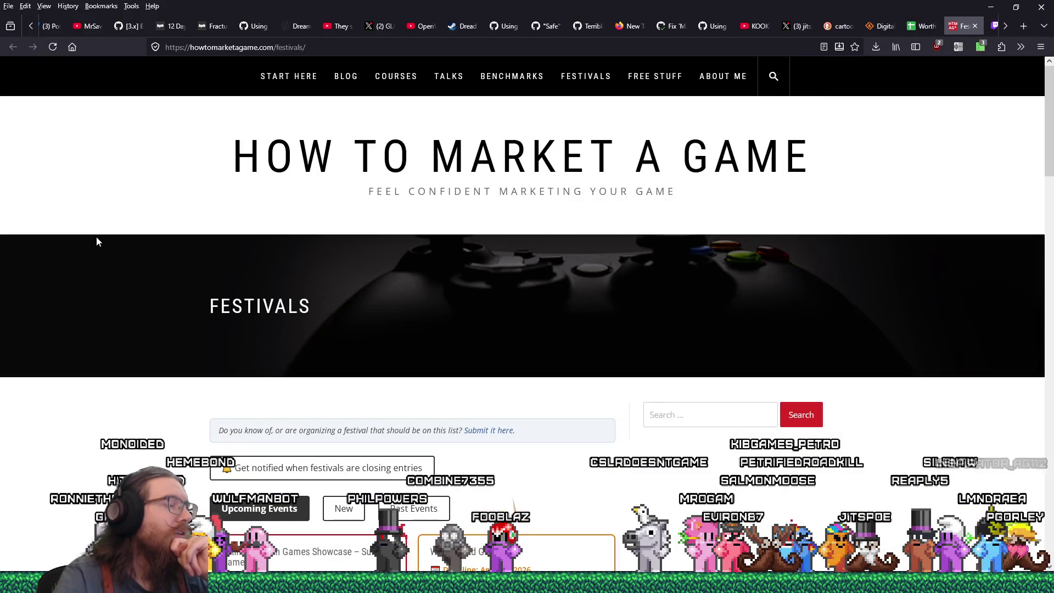
scroll(94, 247, "down", 4)
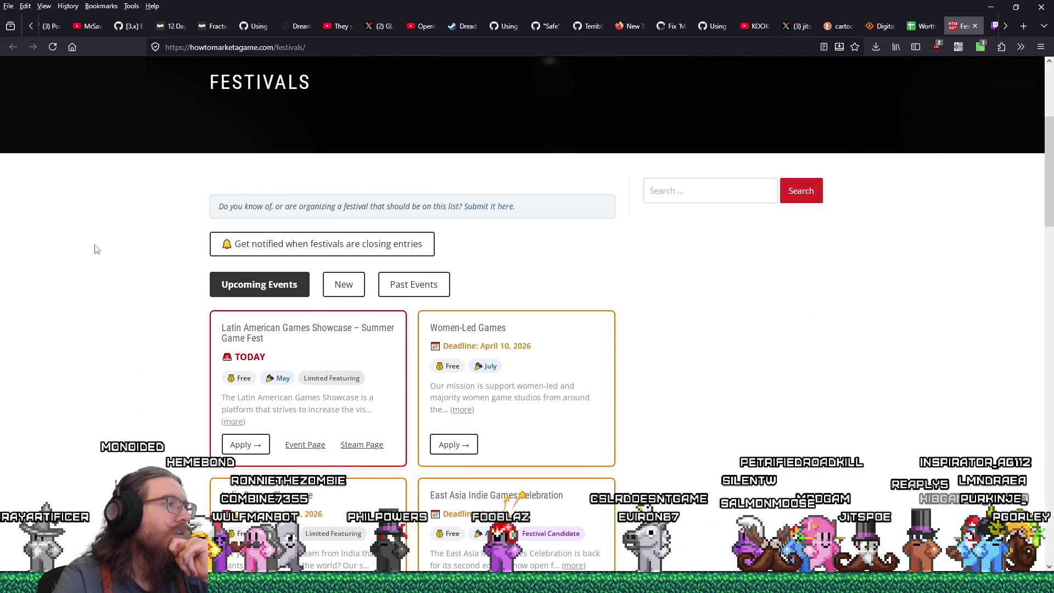
right_click(257, 50)
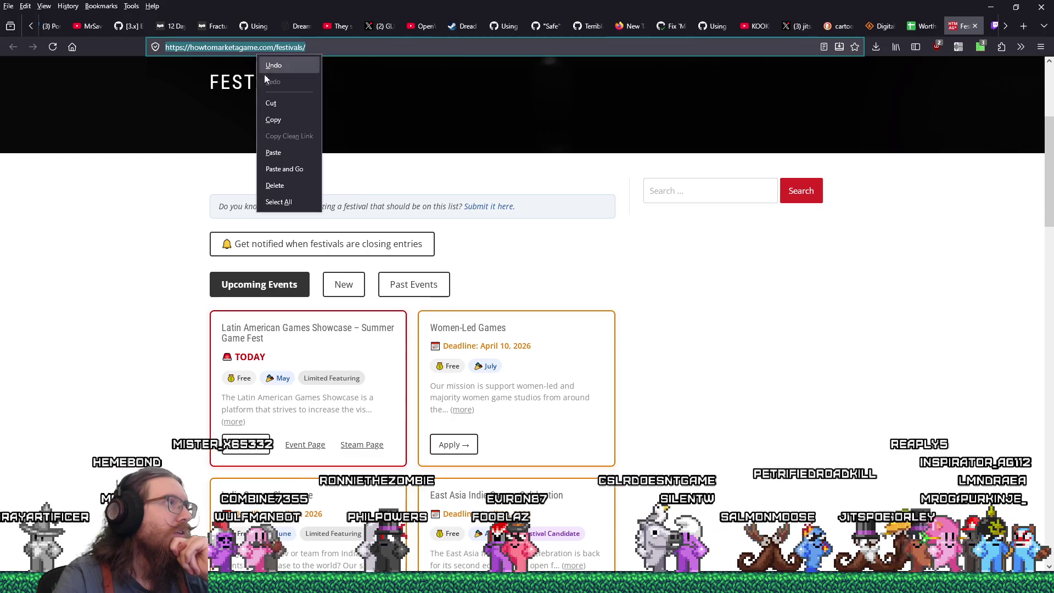
left_click(277, 124)
key("alt+Tab")
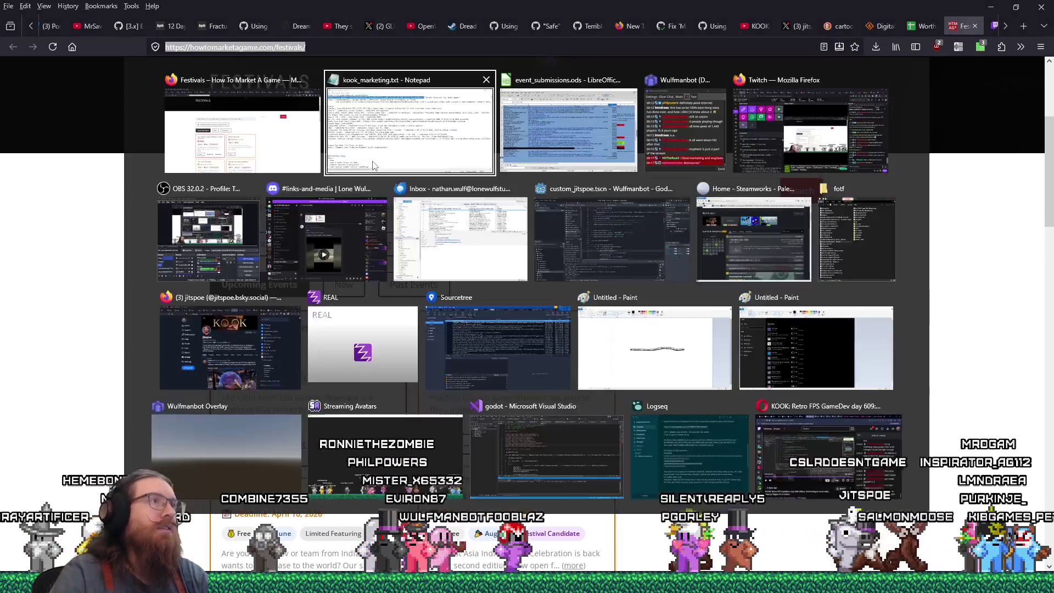
- Under the spreadsheet address, add an indented 'Now' line with the howtomarketagame festivals address
left_click(198, 37)
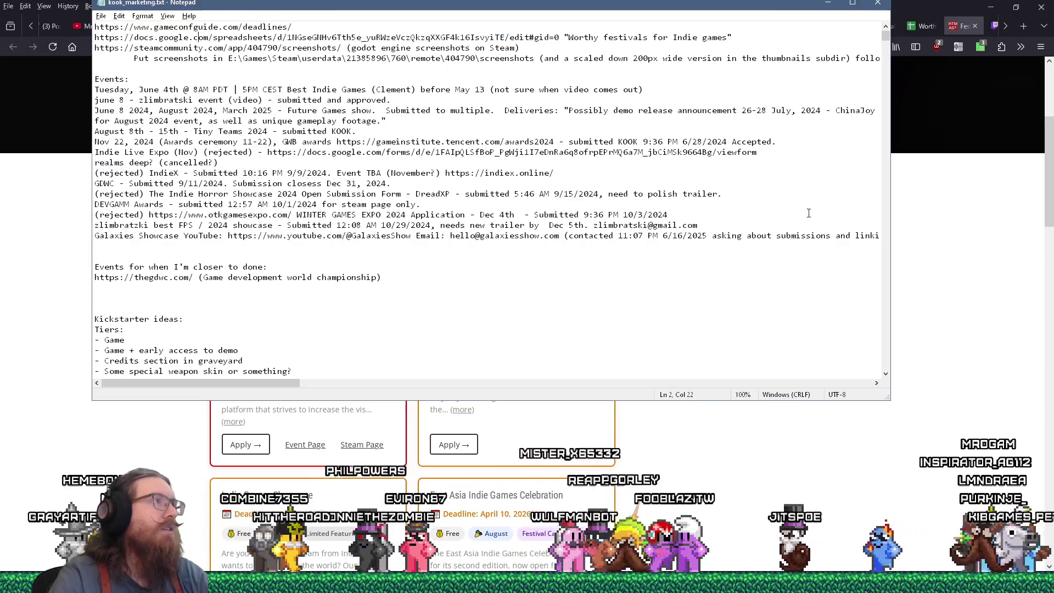
key("Return")
key("Tab")
type("Now")
key("ctrl+v")
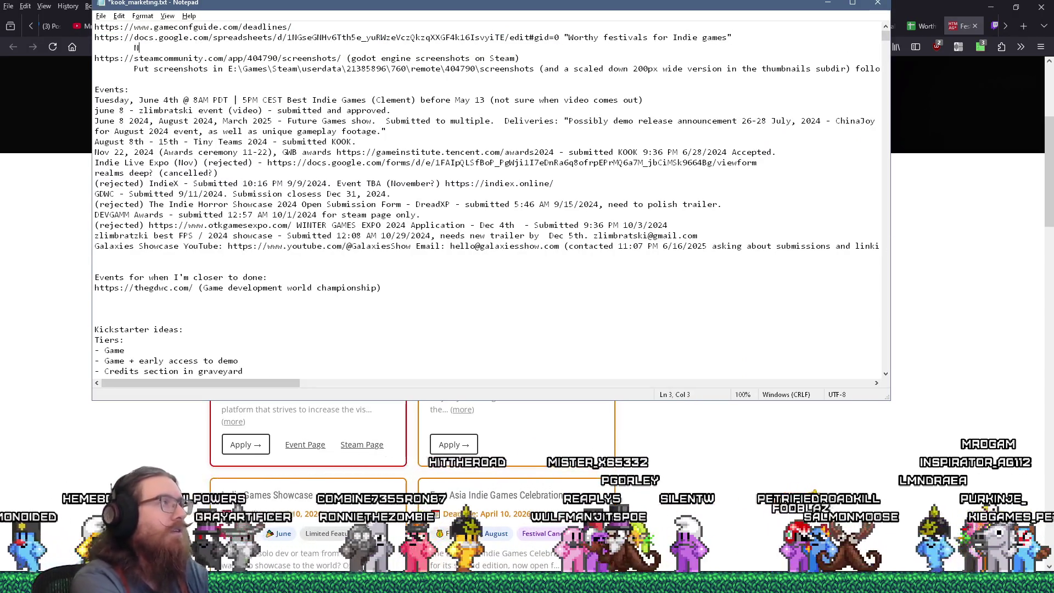
- Under the first address, add an indented 'Now' gameconfguide address line noting 'with the deadlines tab'
key("Up")
key("Up")
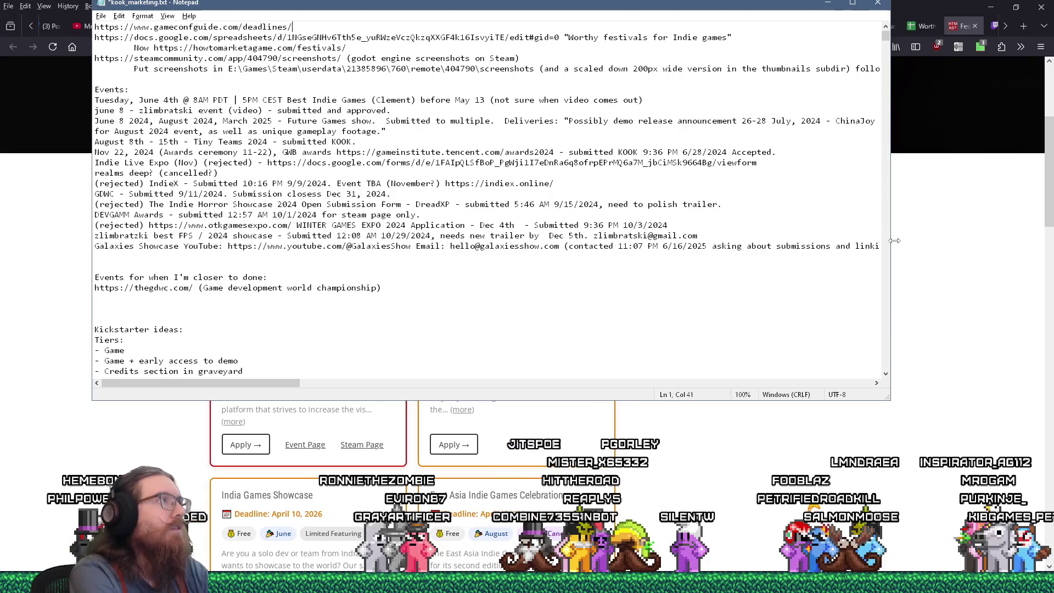
key("shift+Home")
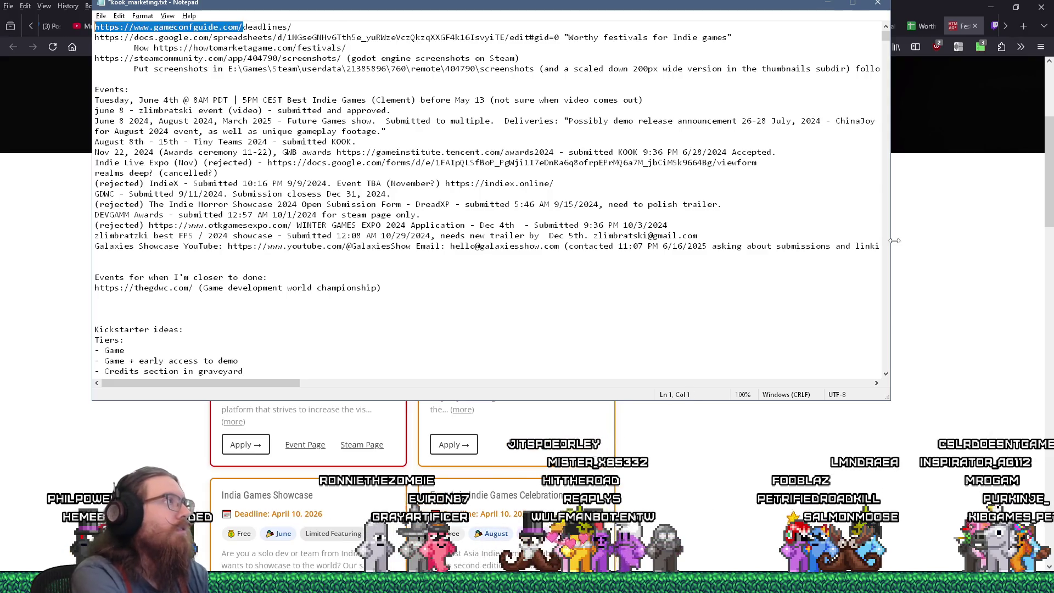
key("End")
key("Return")
key("Tab")
type("Now")
key("ctrl+v")
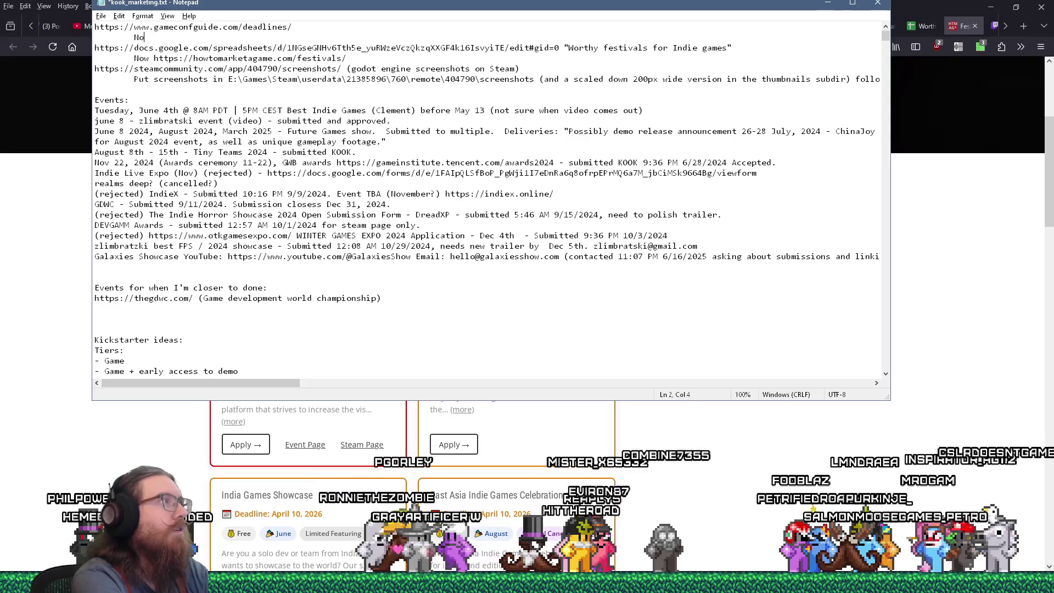
type("with the de")
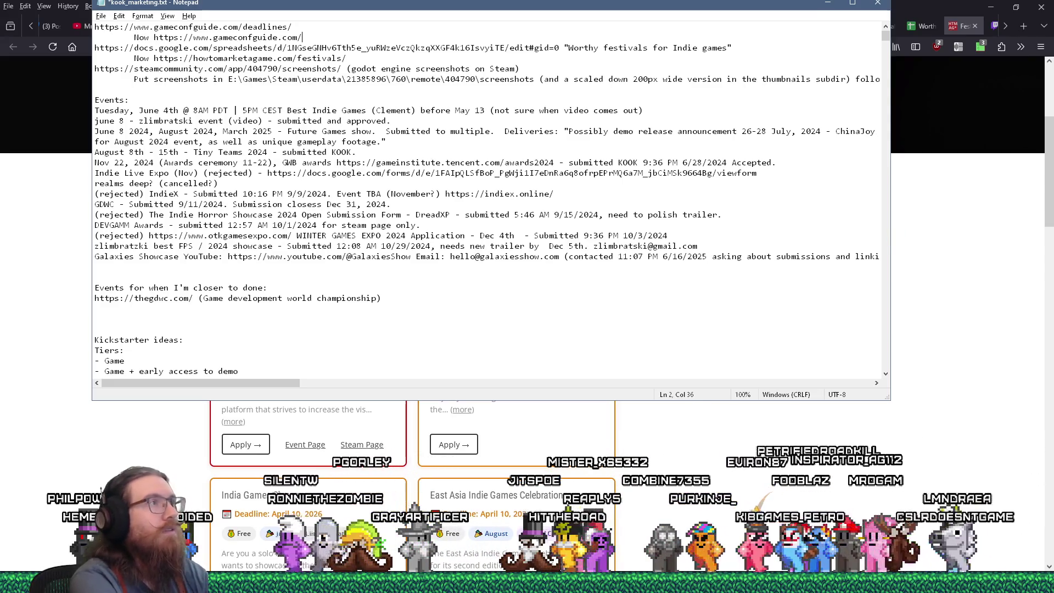
type("adlines tab")
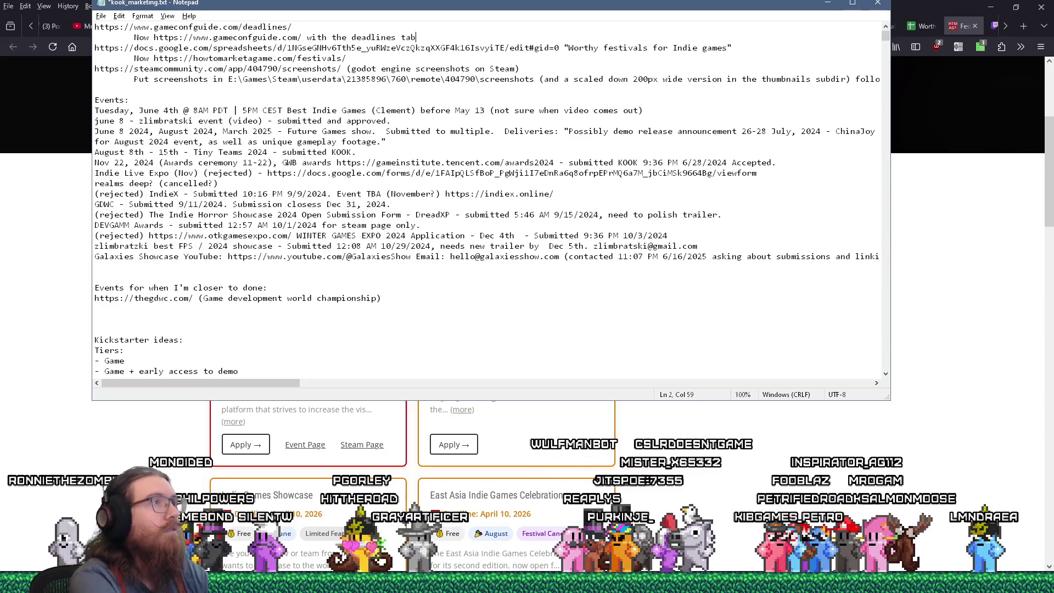
- Save kook_marketing.txt, select the new festivals address, and return to the Festivals page
key("ctrl+s")
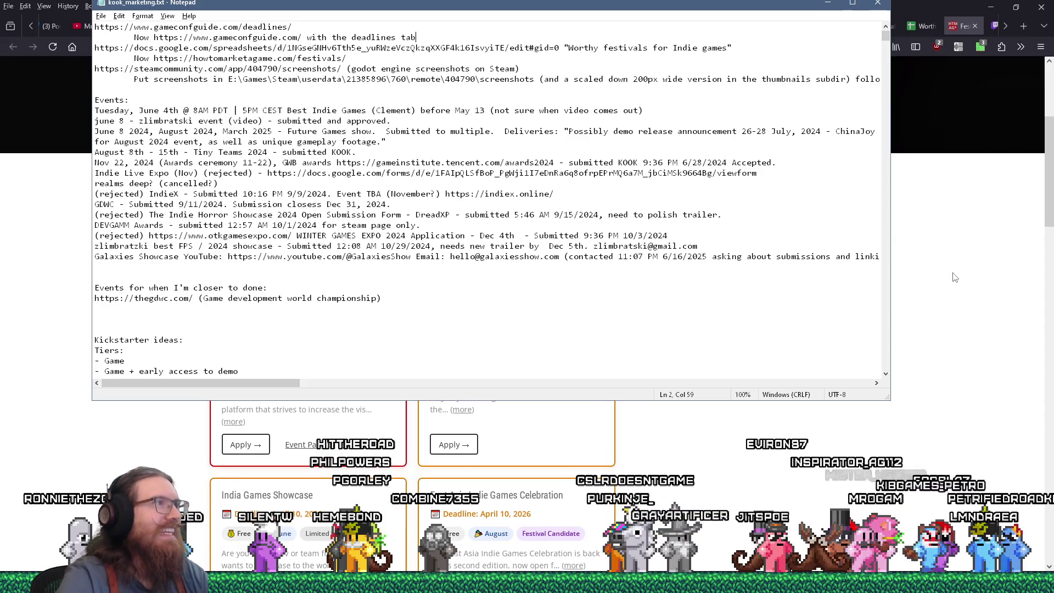
left_click_drag(363, 10, 388, 129)
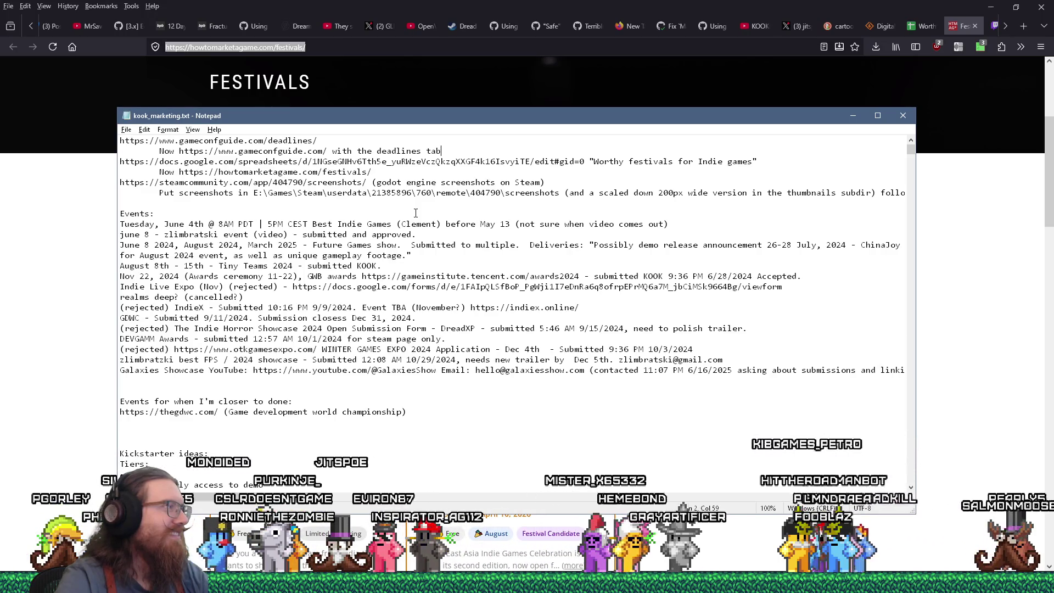
left_click(384, 171)
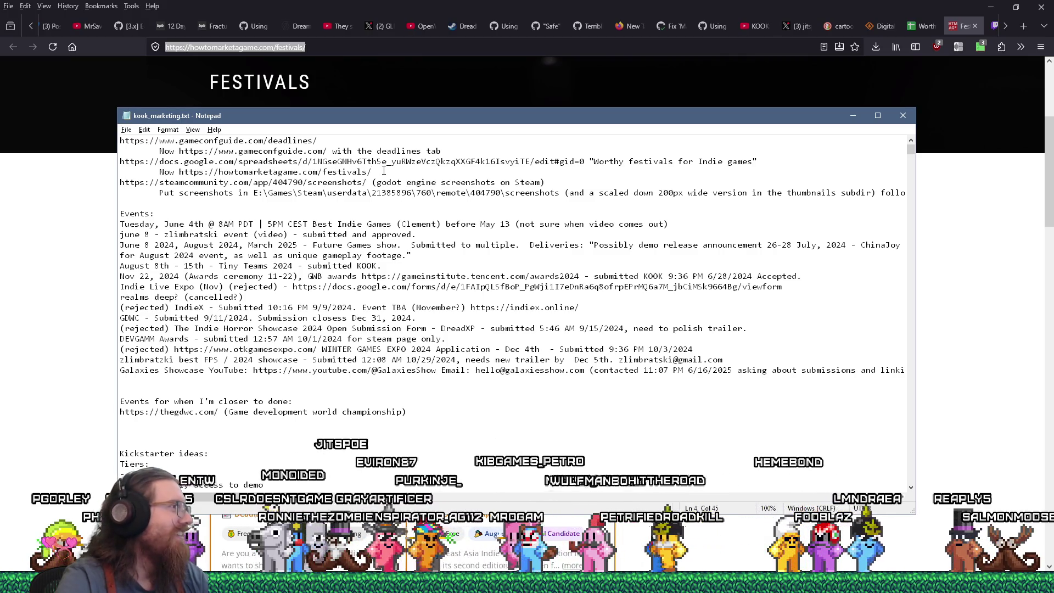
left_click_drag(373, 172, 184, 172)
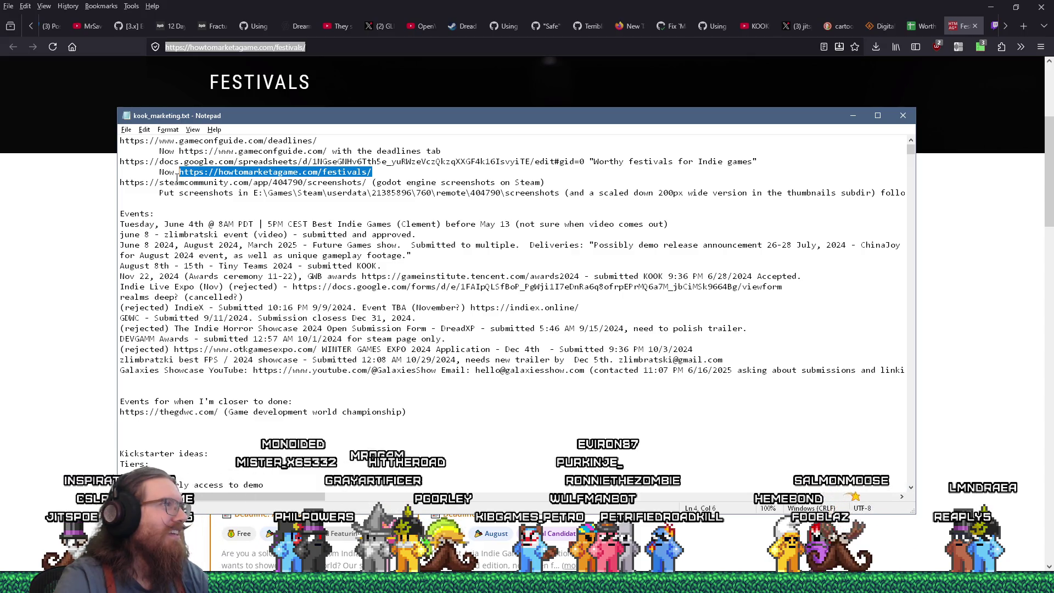
left_click(54, 228)
scroll(124, 242, "down", 5)
scroll(124, 243, "up", 5)
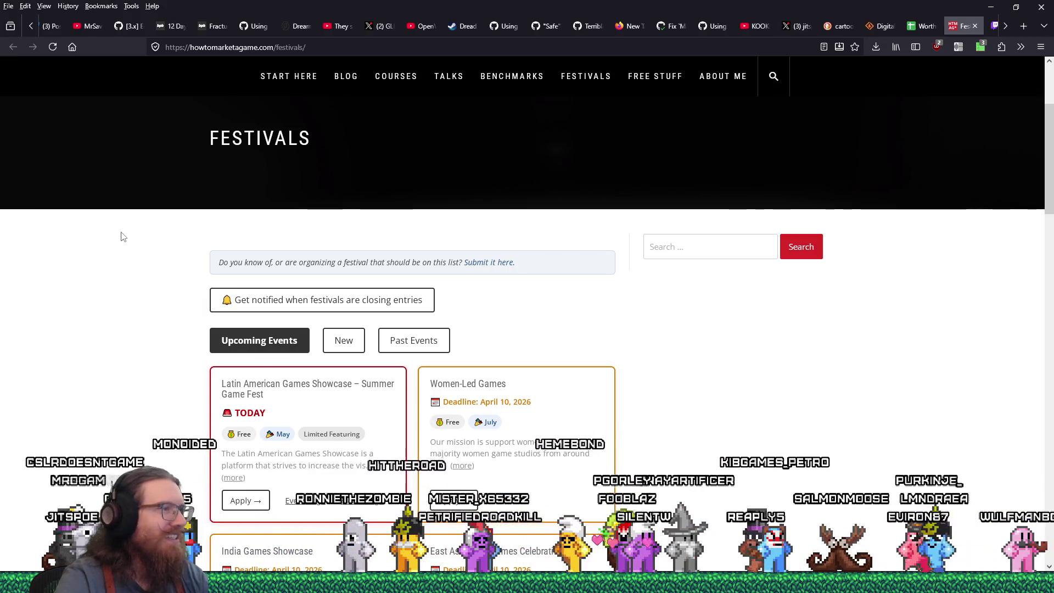
scroll(123, 236, "down", 3)
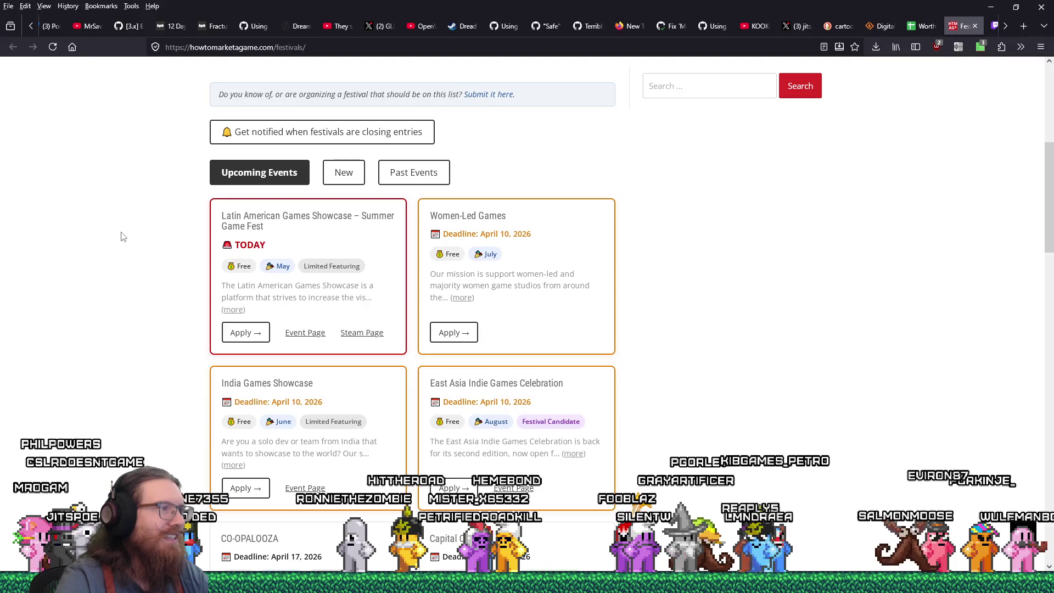
scroll(123, 237, "down", 1)
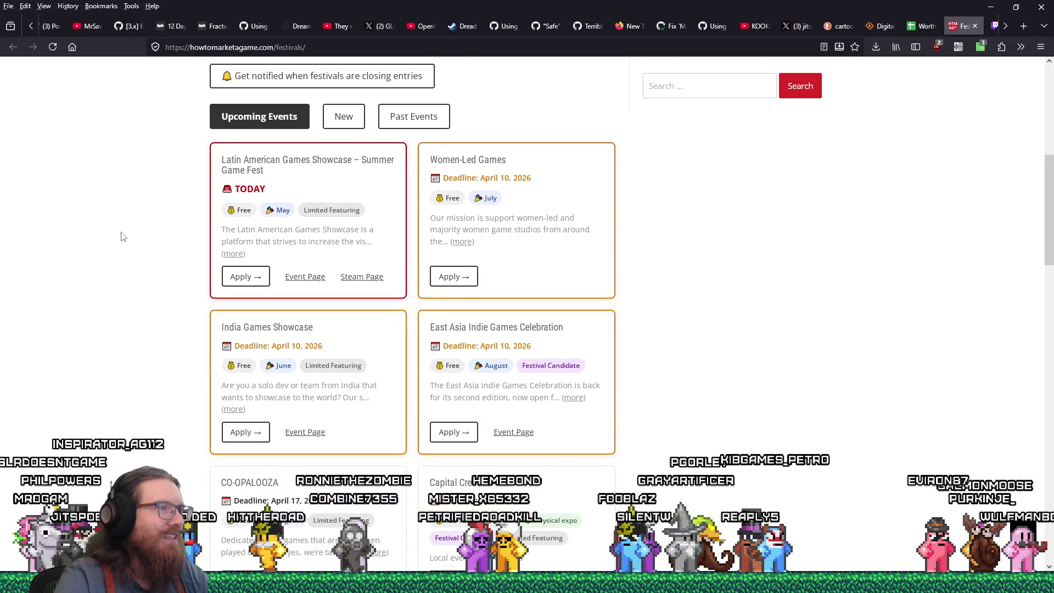
scroll(124, 237, "down", 2)
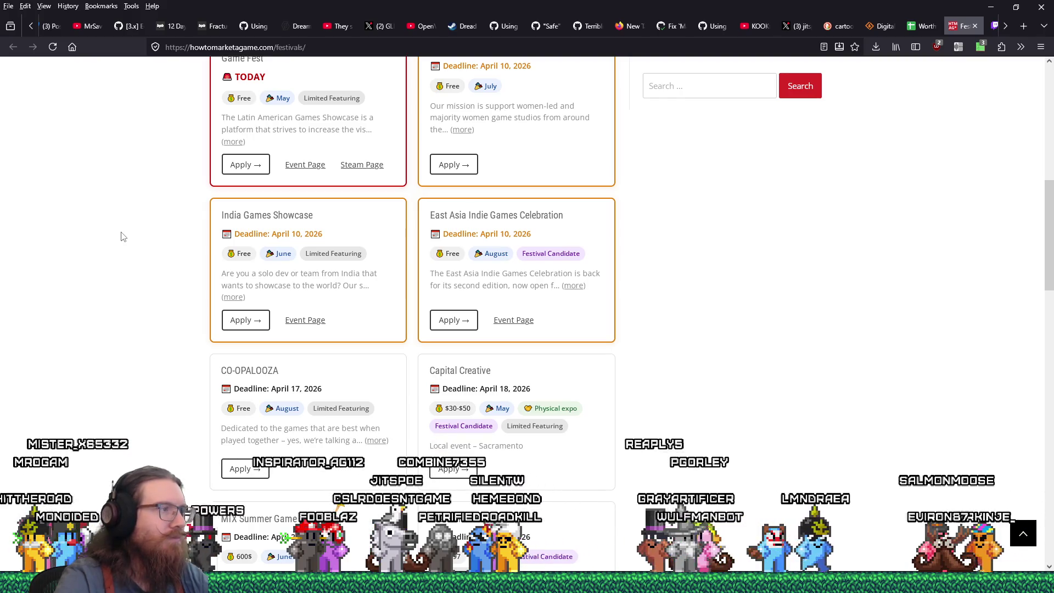
scroll(124, 237, "down", 2)
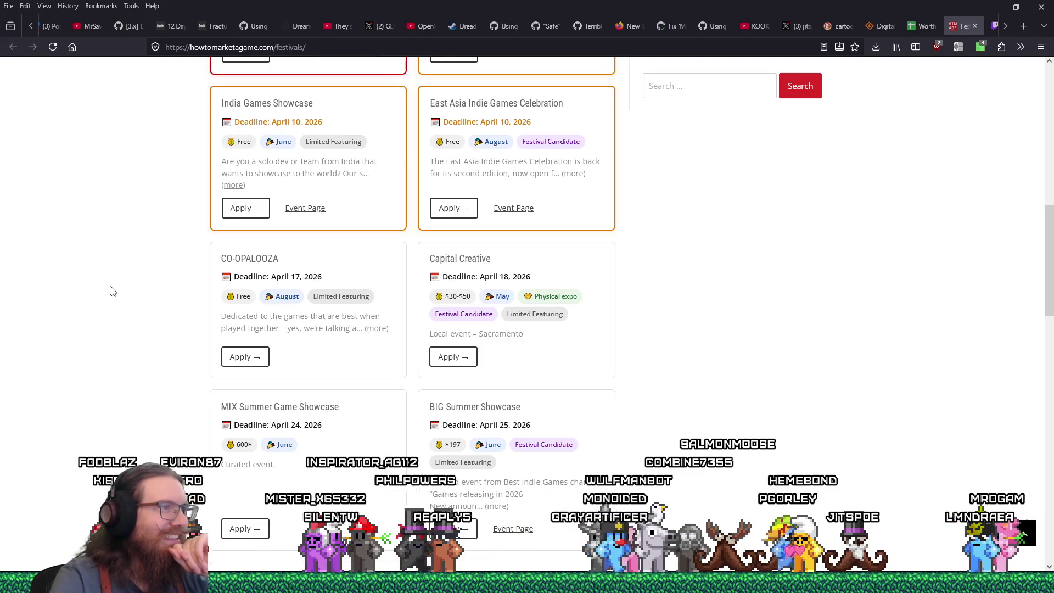
scroll(510, 338, "down", 2)
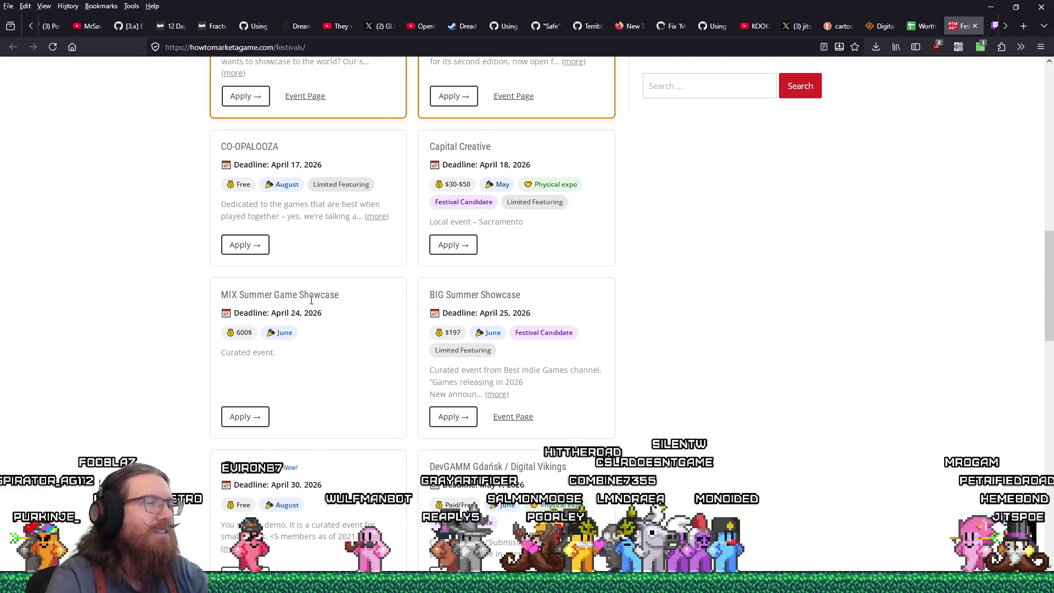
key("alt+Tab")
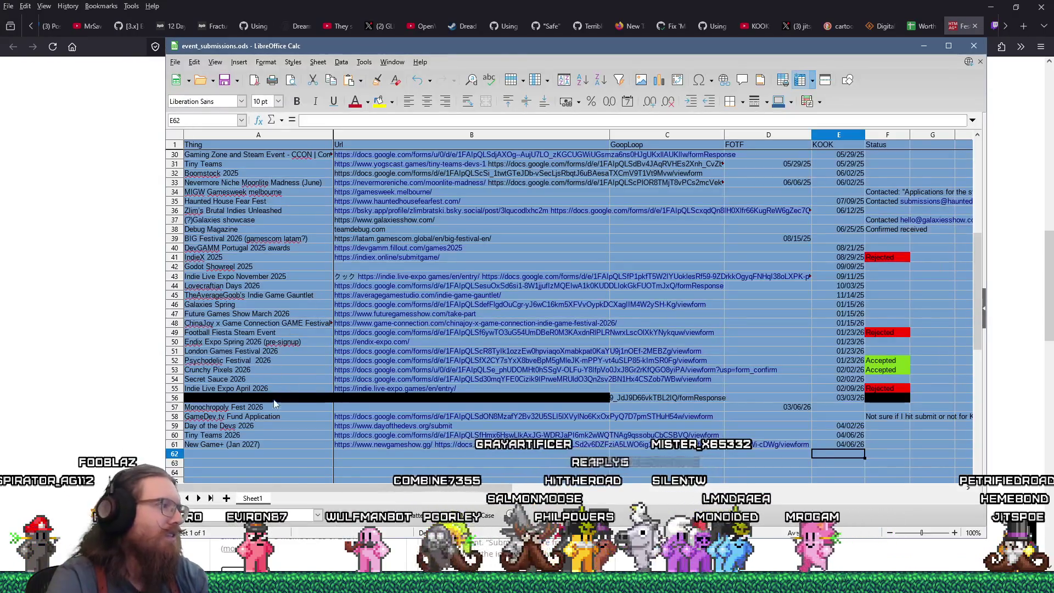
key("alt+Tab")
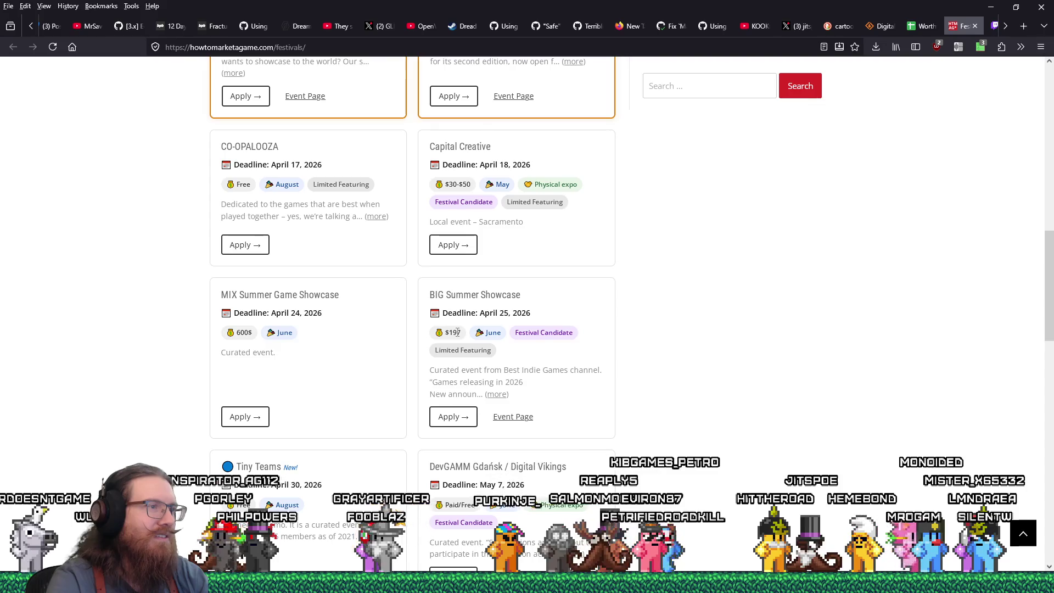
- Open Clemmy's BIG Summer Showcase 2025 sale page in a new tab, browse it, then return to the festivals list
middle_click(507, 422)
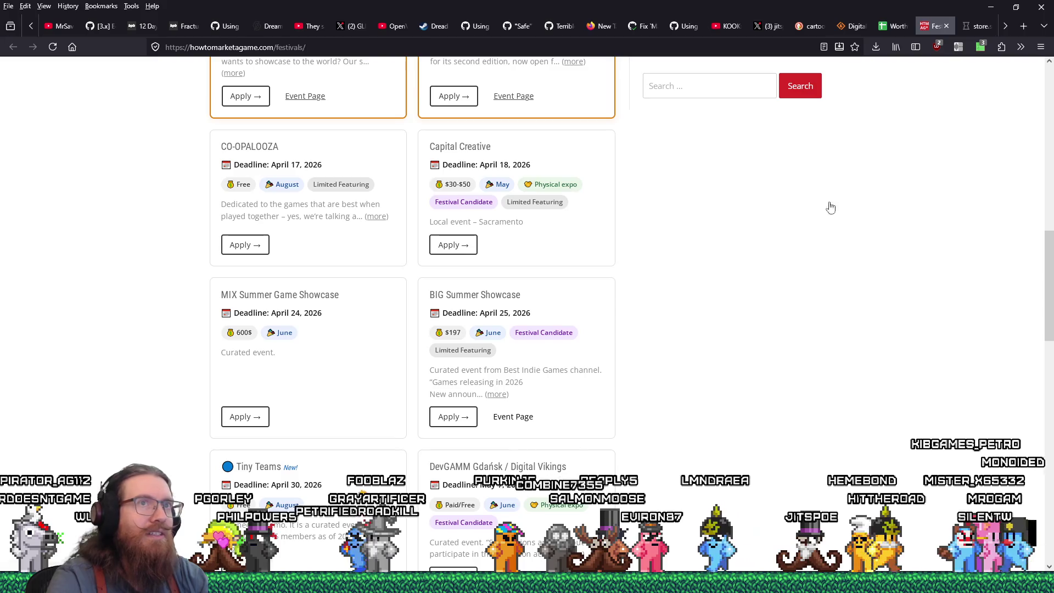
left_click(967, 26)
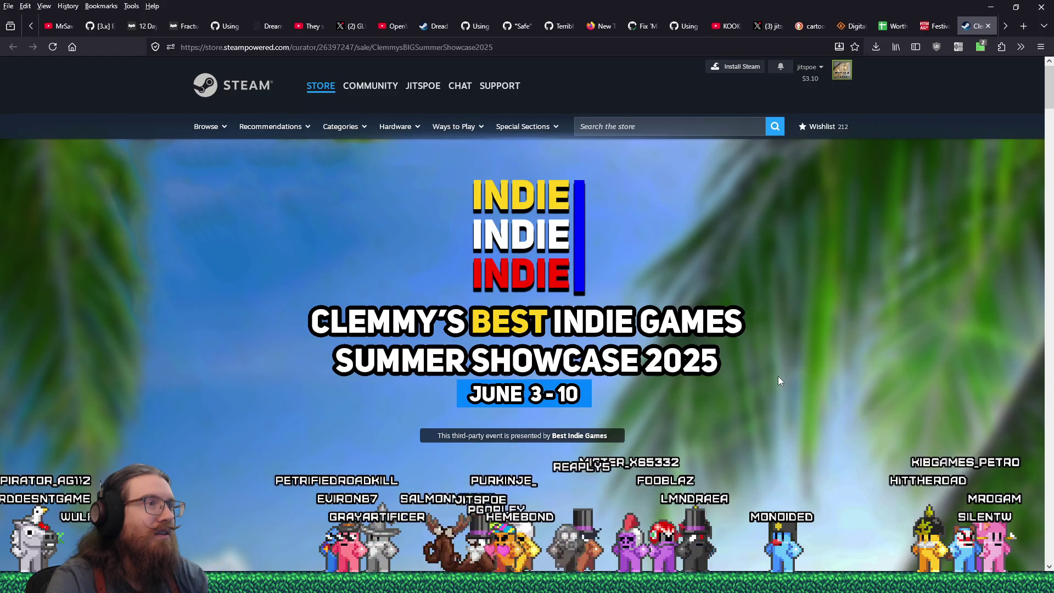
scroll(778, 376, "down", 10)
scroll(778, 377, "down", 5)
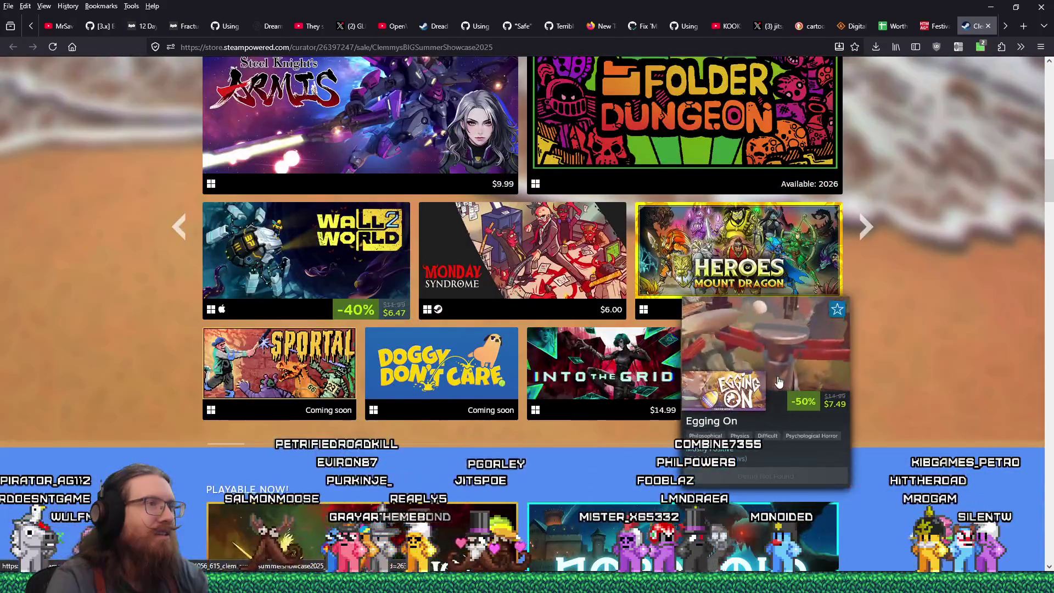
scroll(778, 379, "down", 4)
scroll(779, 382, "down", 8)
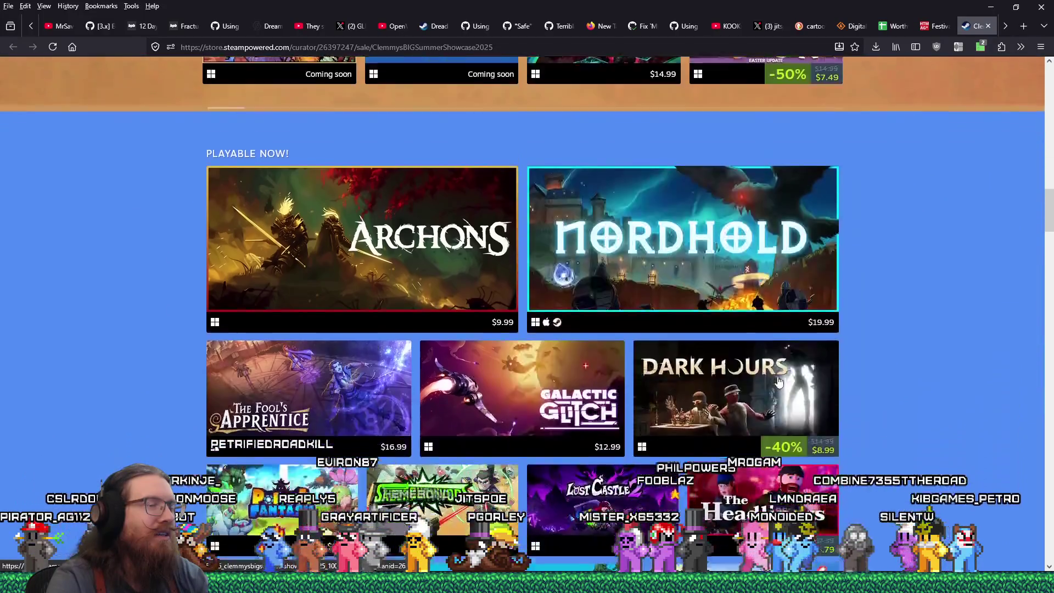
scroll(879, 406, "down", 15)
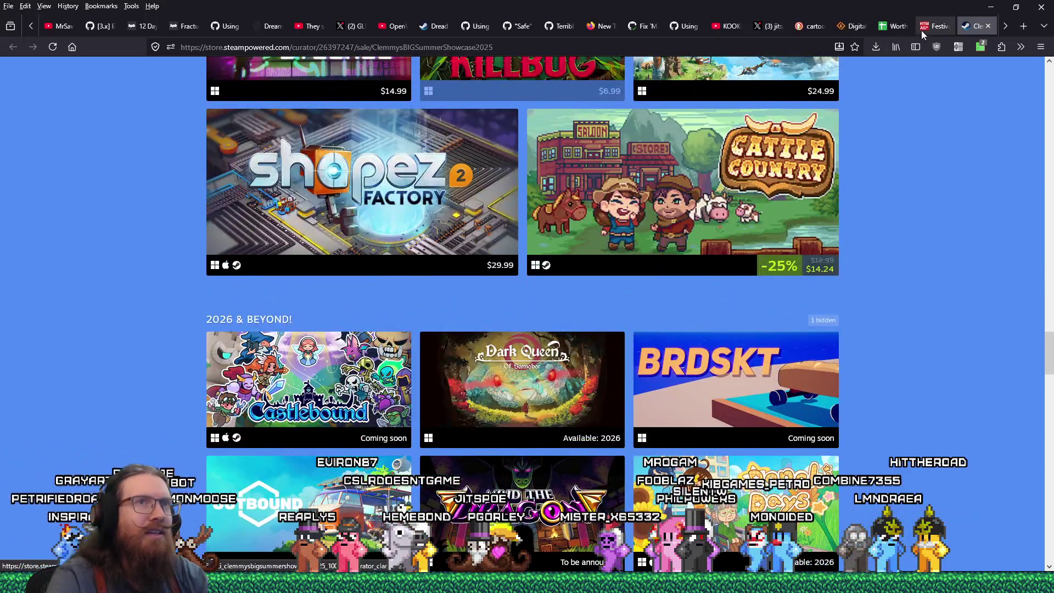
left_click(928, 27)
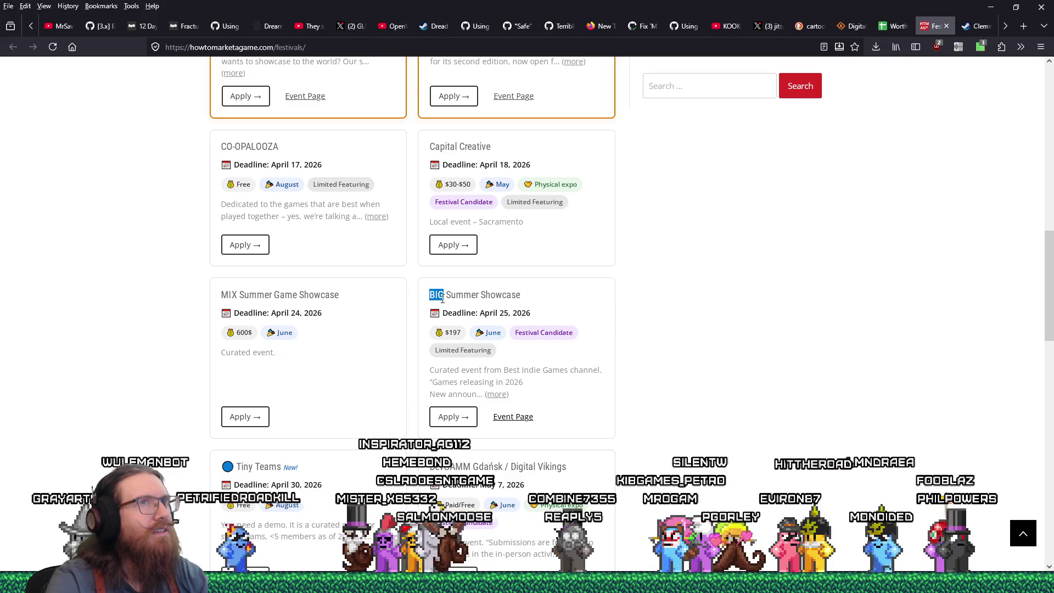
- Open the BIG Summer Showcase application in a background tab and scroll further down the festivals list
key("alt+Tab")
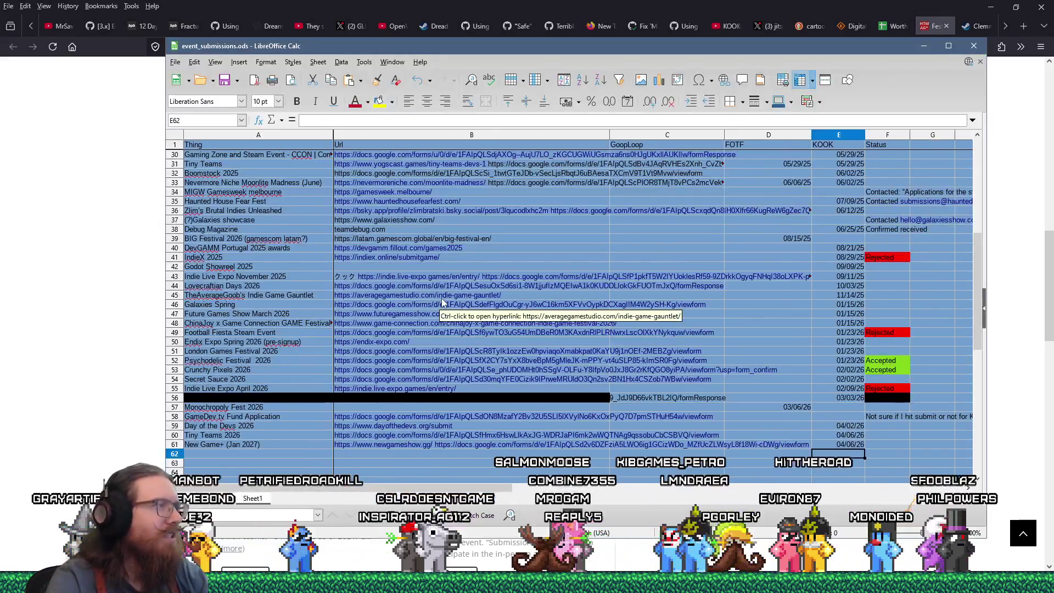
key("alt+Tab")
left_click_drag(429, 295, 519, 306)
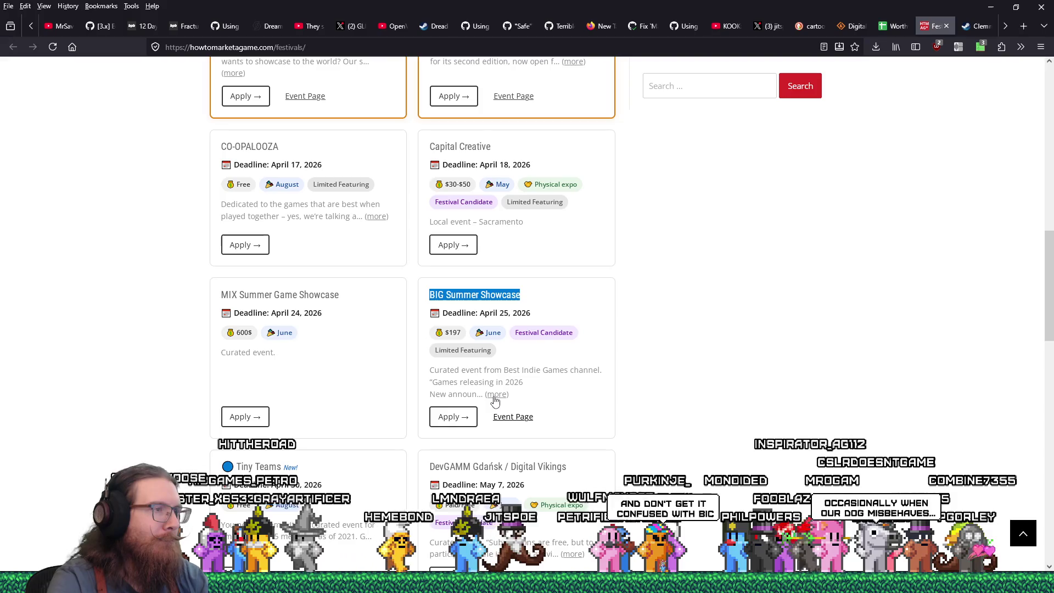
middle_click(448, 419)
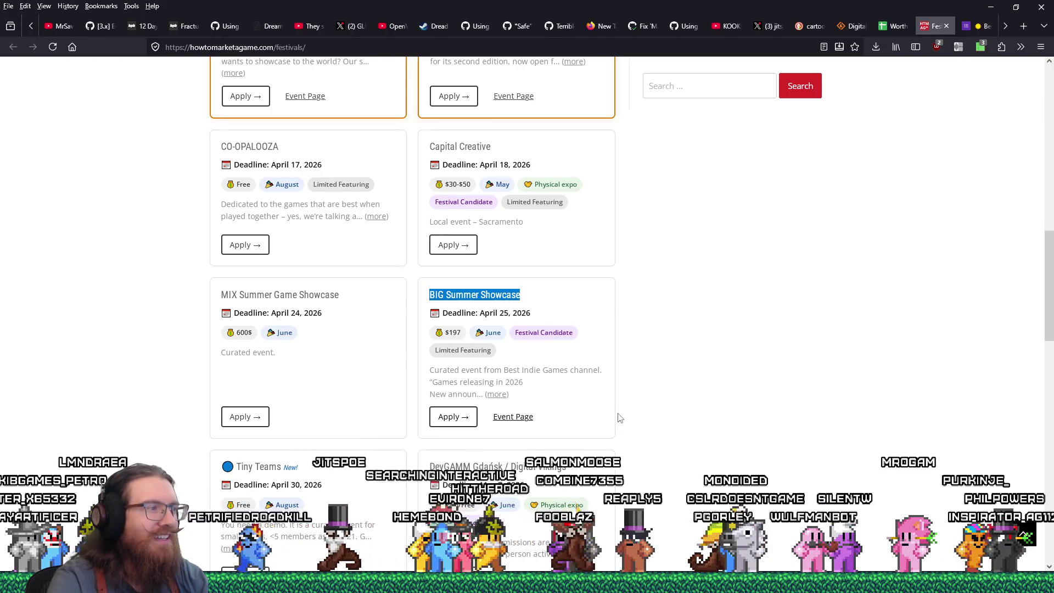
scroll(631, 409, "down", 1)
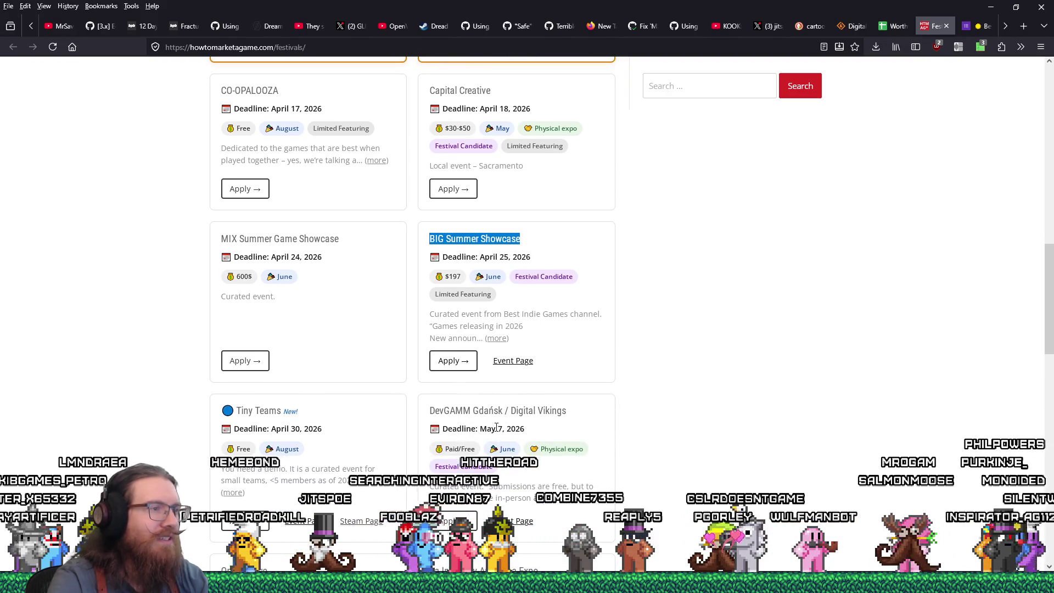
scroll(496, 427, "down", 3)
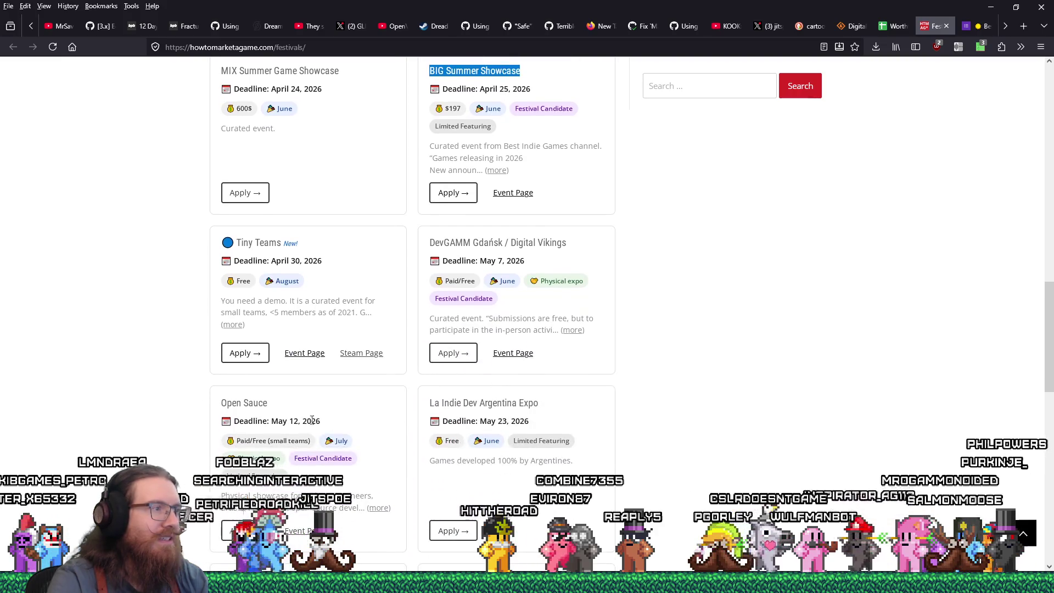
scroll(501, 379, "down", 2)
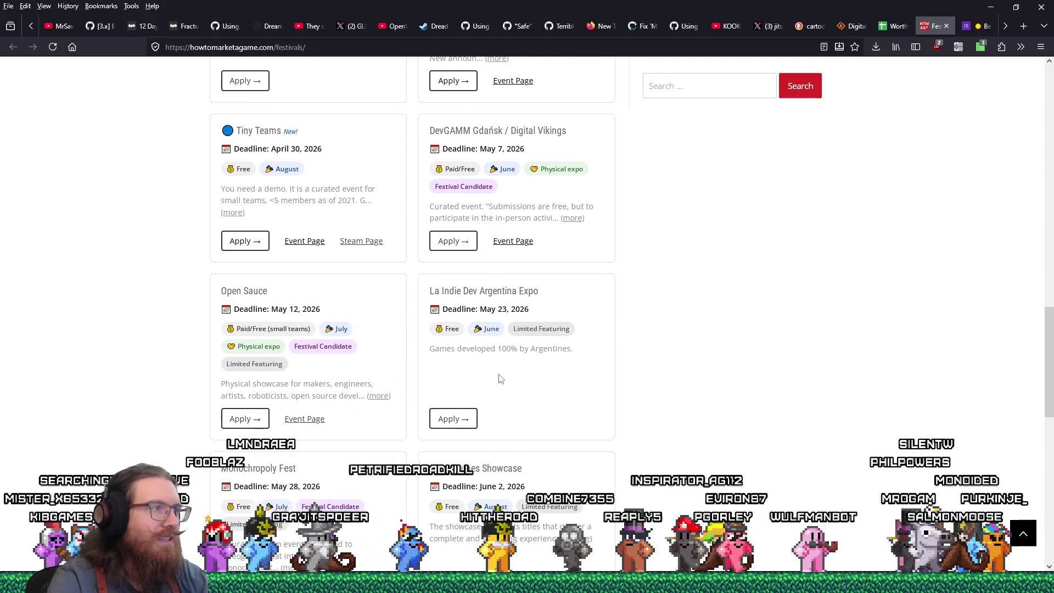
scroll(470, 387, "down", 1)
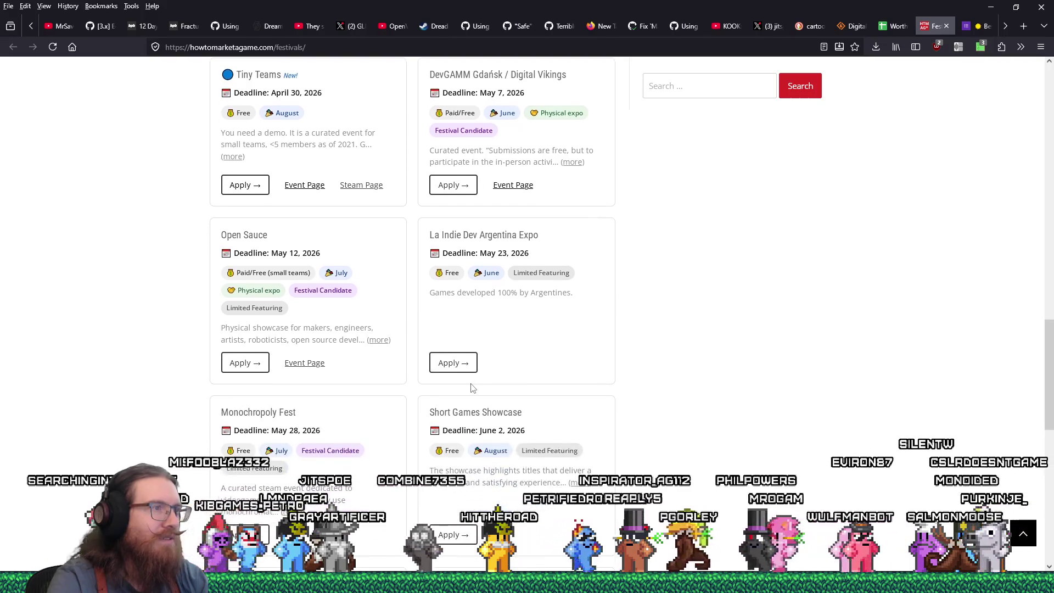
scroll(471, 387, "down", 1)
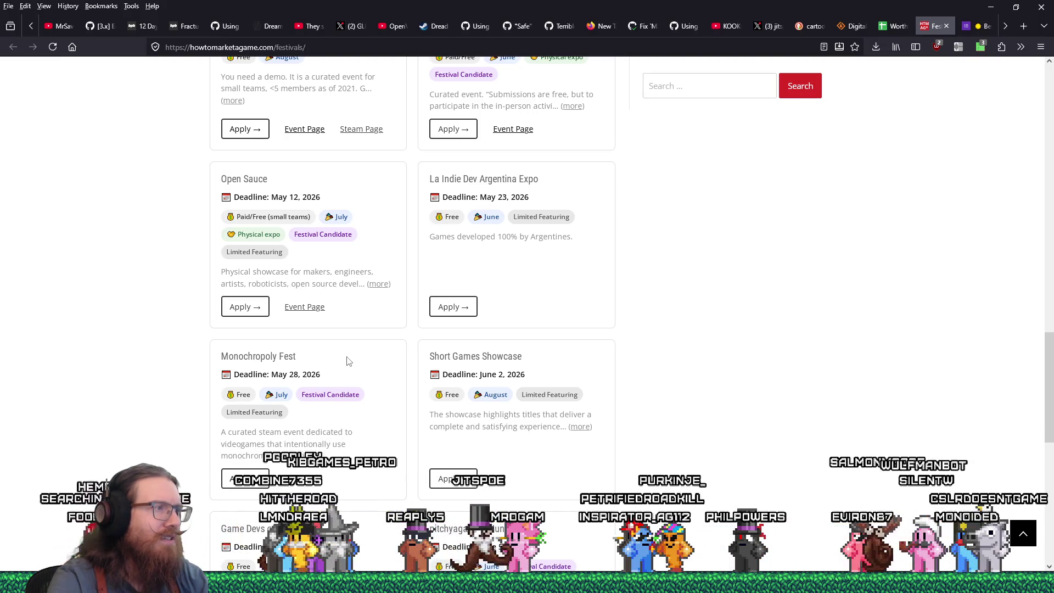
key("alt+Tab")
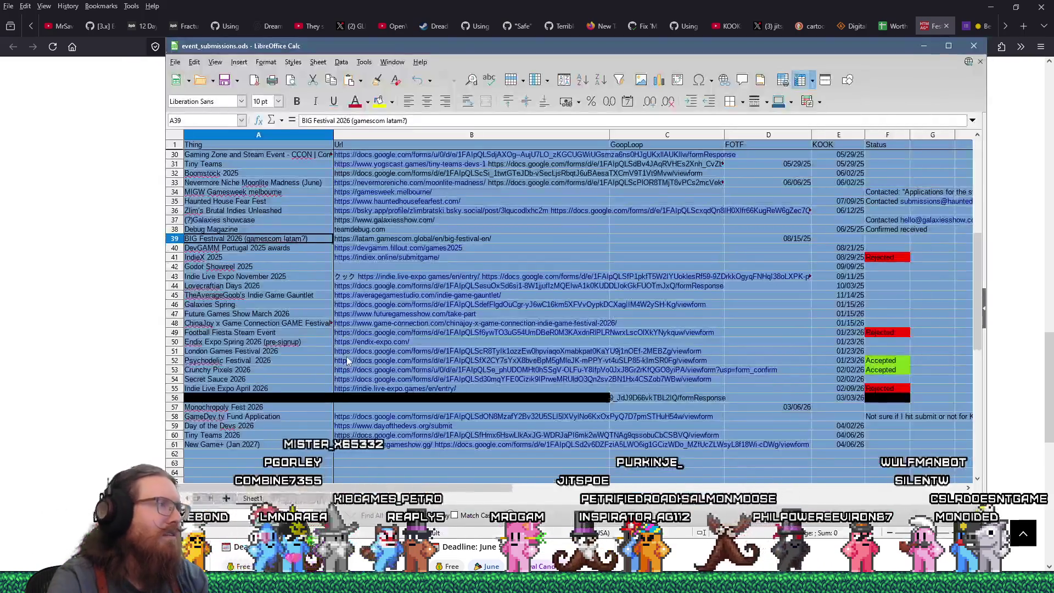
- Check the Monochropoly Fest 2026 row's date and copy its Apply link from the festivals page
left_click(772, 405)
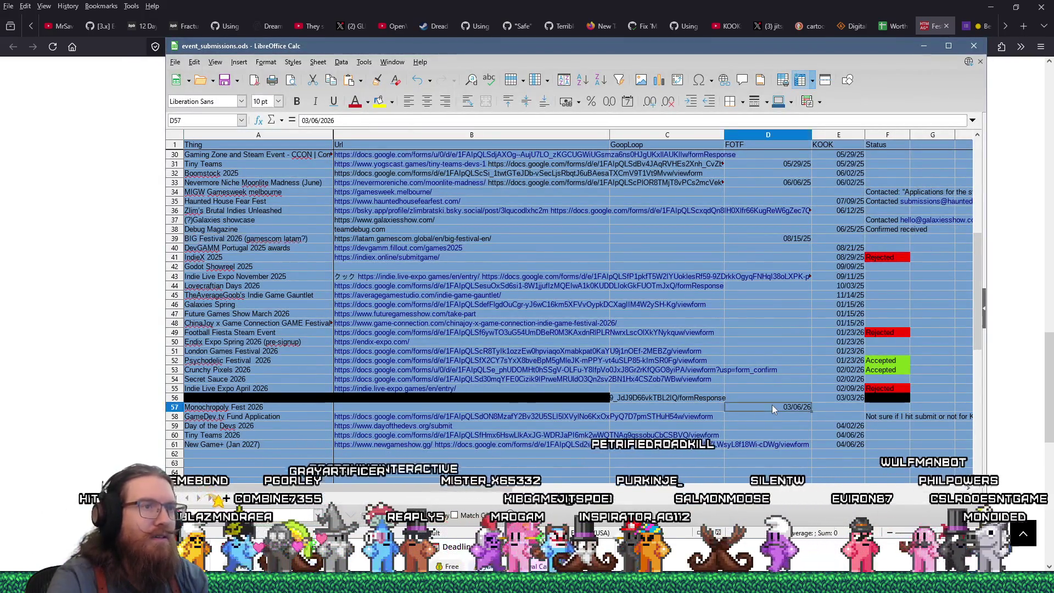
key("alt+Tab")
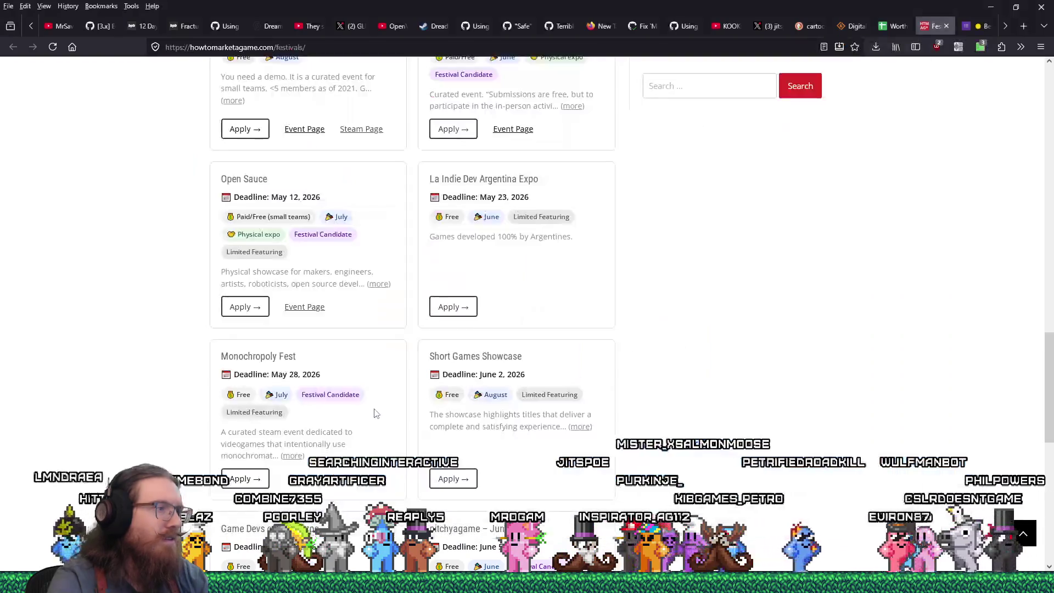
right_click(257, 475)
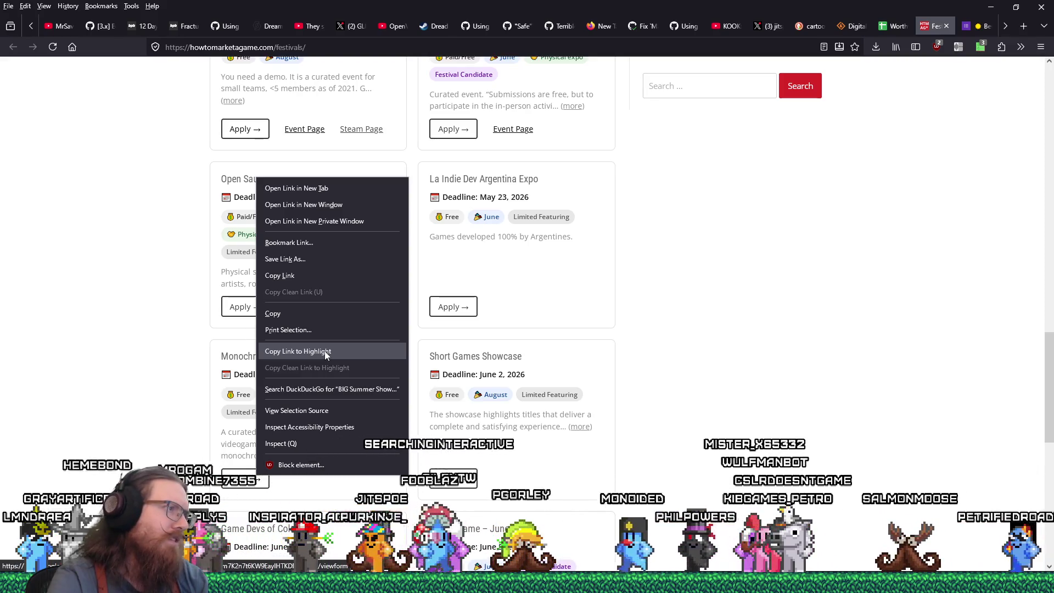
left_click(306, 277)
- Paste the Monochropoly Google Forms link into cell B57, then return to the festivals page
key("alt+Tab")
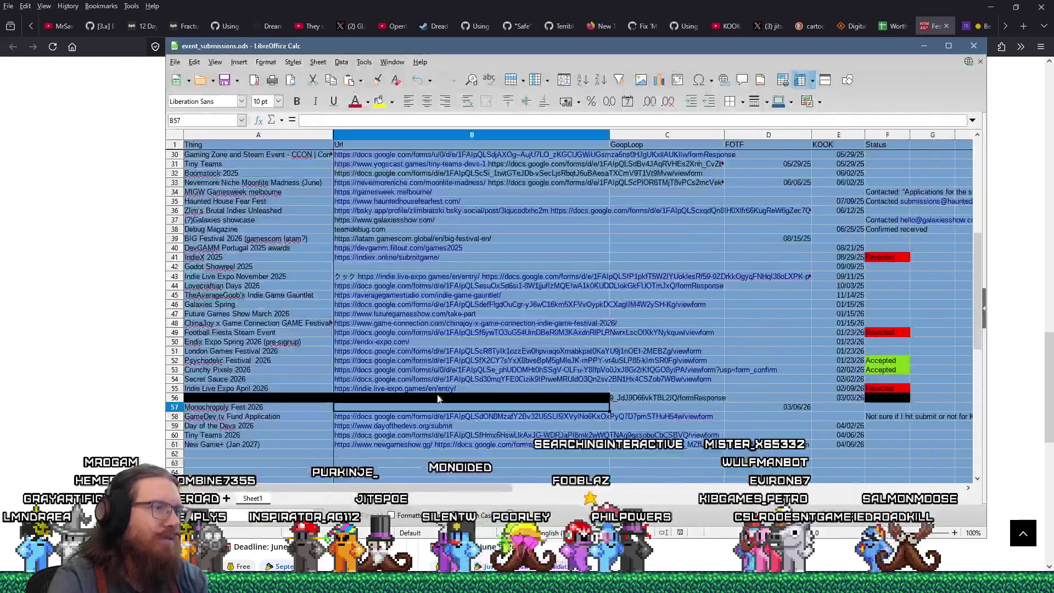
right_click(318, 122)
left_click(344, 156)
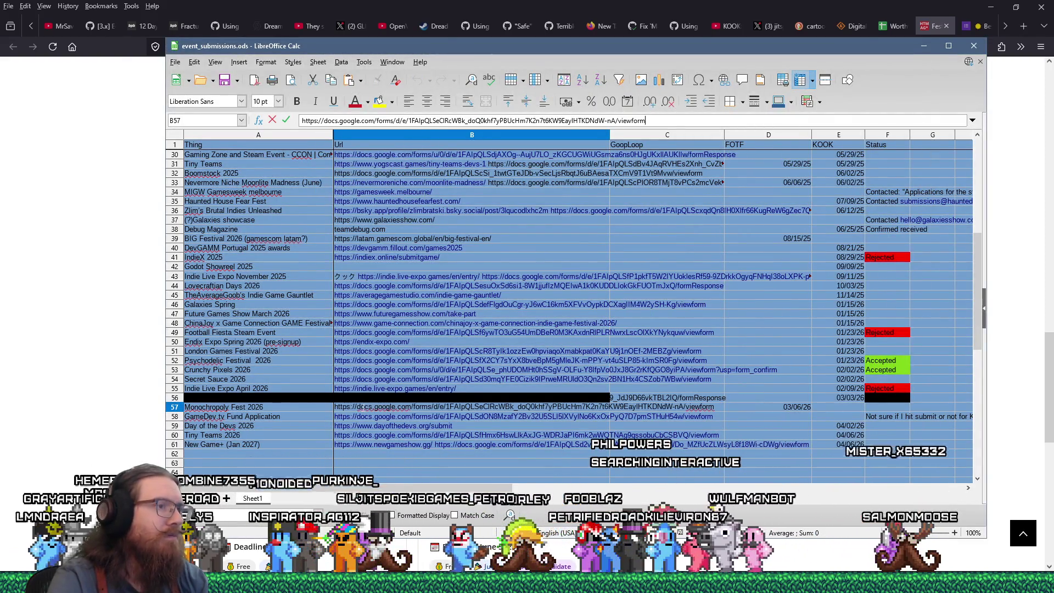
left_click(304, 453)
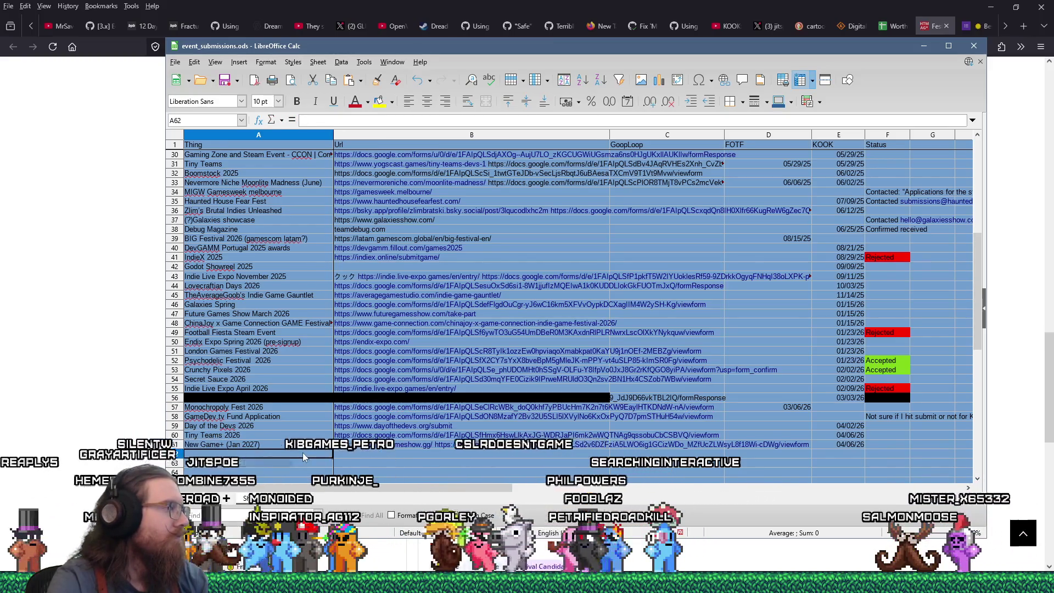
left_click(126, 393)
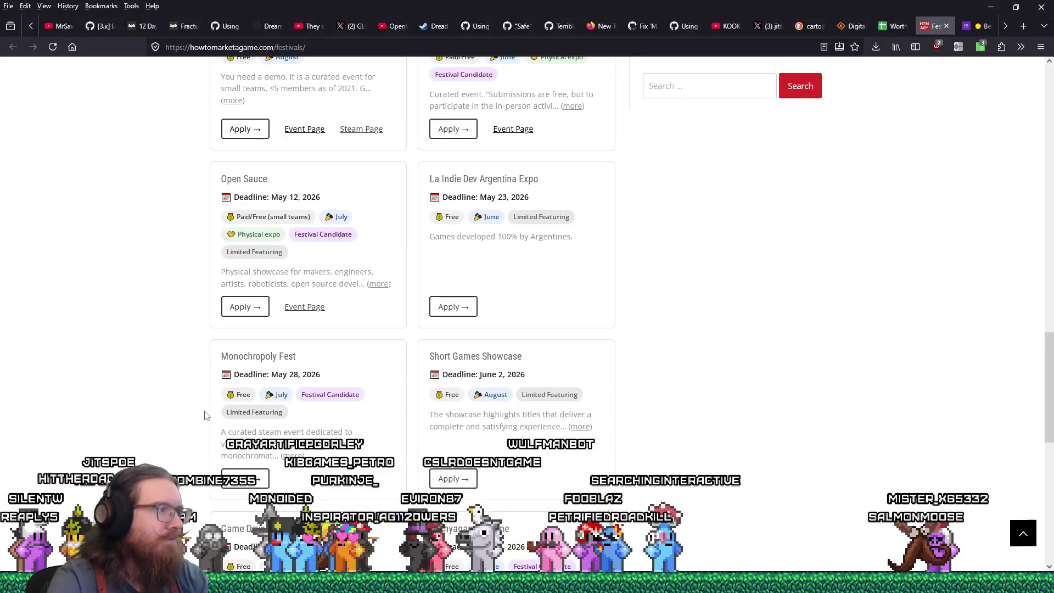
scroll(207, 418, "down", 2)
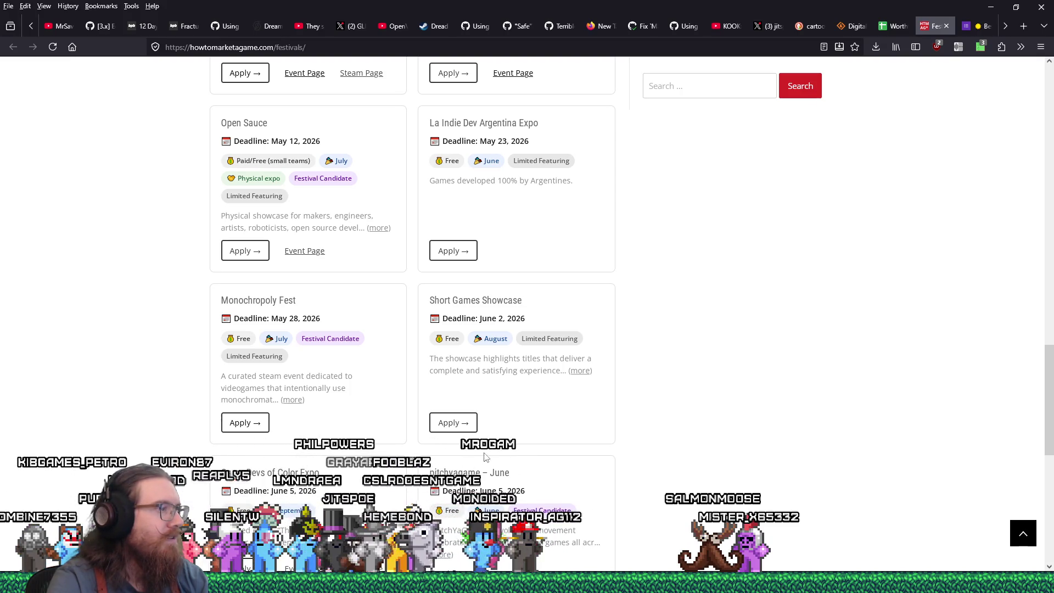
- Open the Short Games Showcase Apply link in a new tab and switch to that Google Form
middle_click(472, 432)
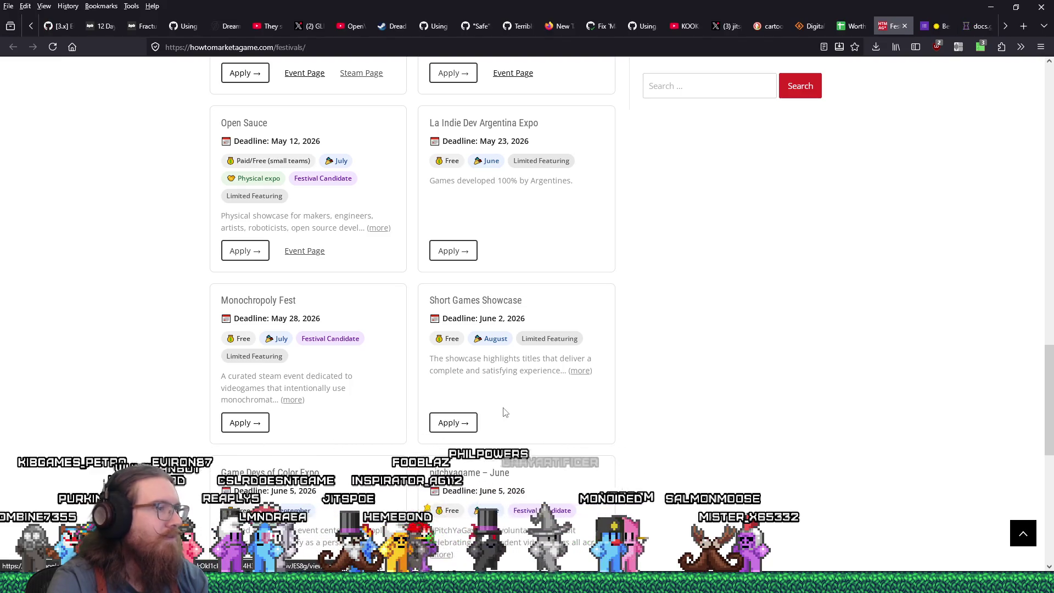
left_click(977, 26)
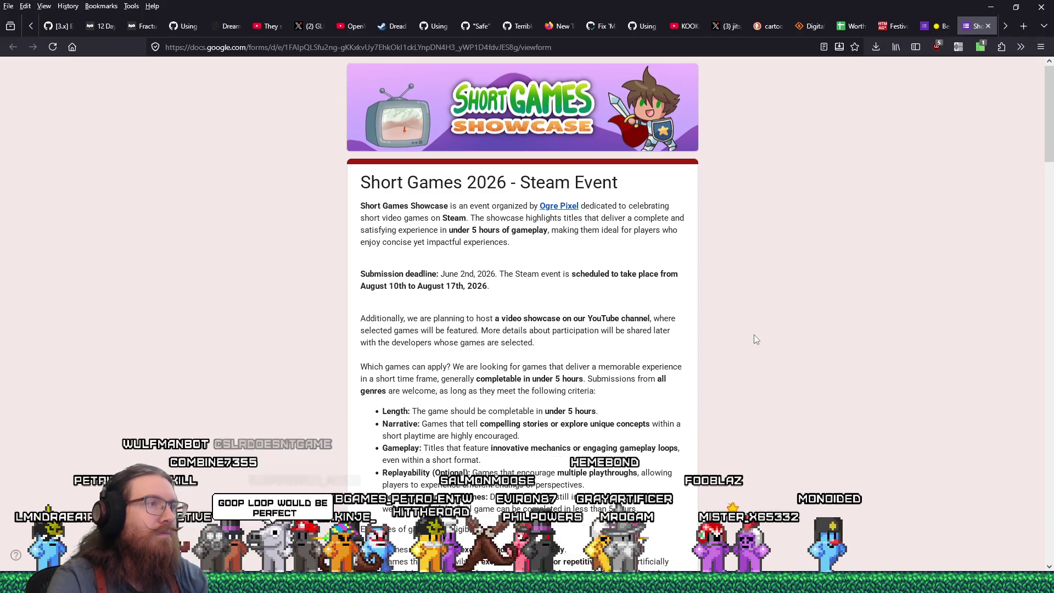
- Read down the Short Games 2026 description and highlight the 'Demos or unfinished games' bullet
scroll(755, 338, "down", 1)
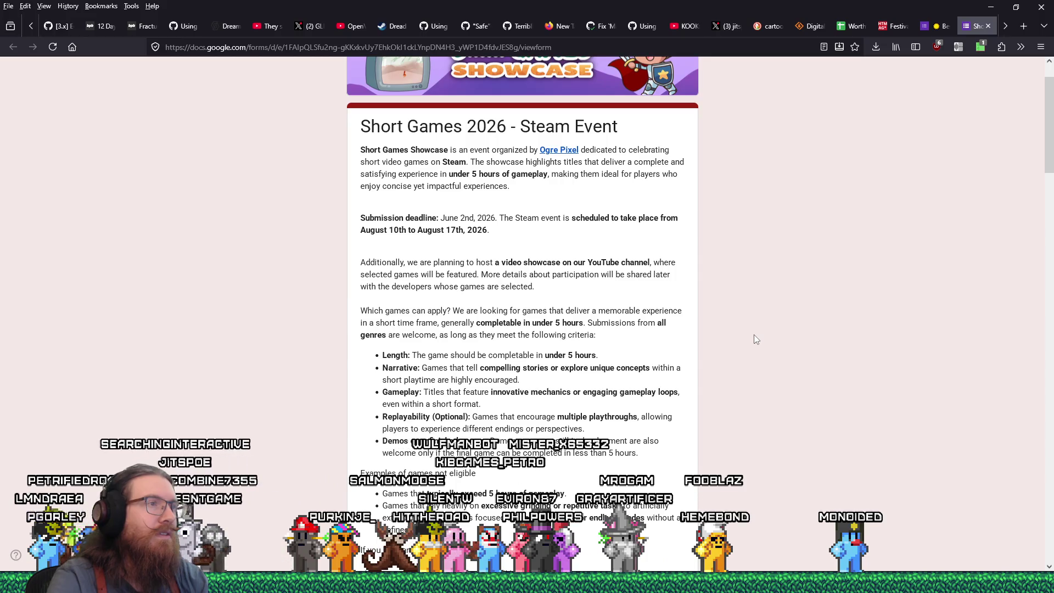
scroll(755, 338, "down", 1)
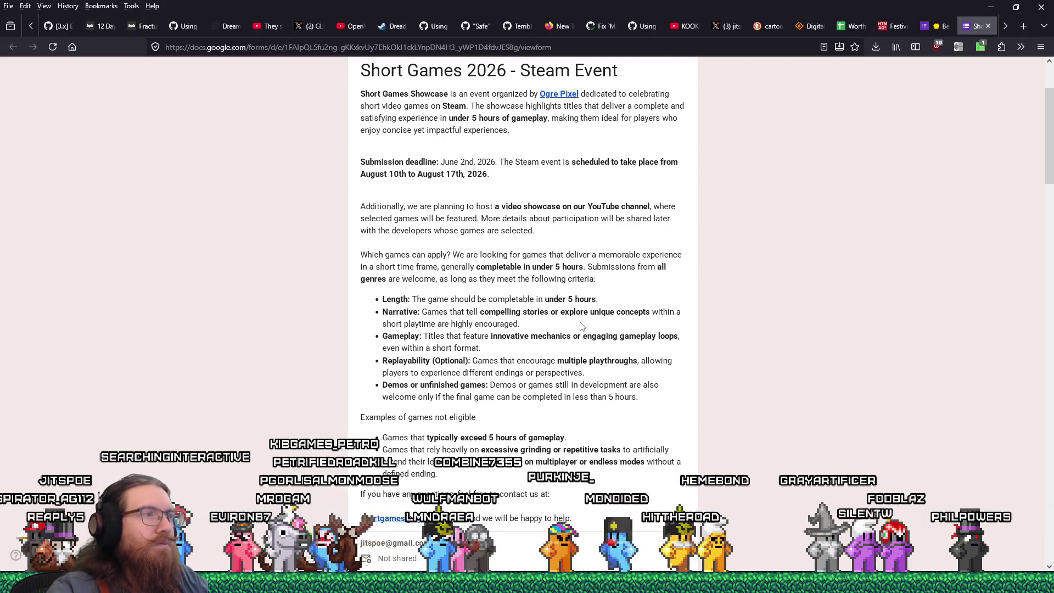
scroll(527, 313, "down", 2)
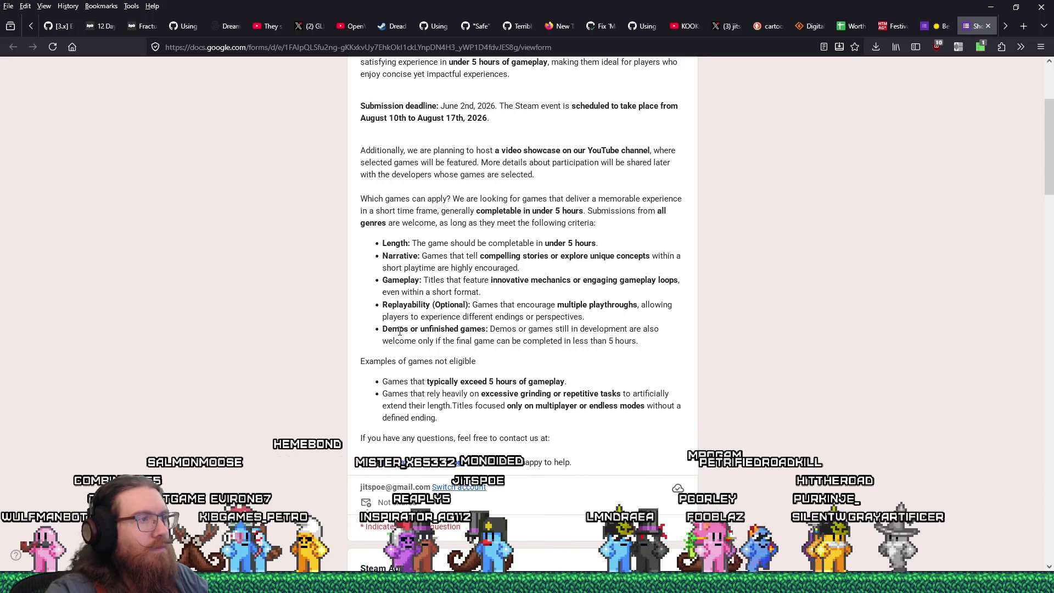
left_click_drag(383, 329, 640, 341)
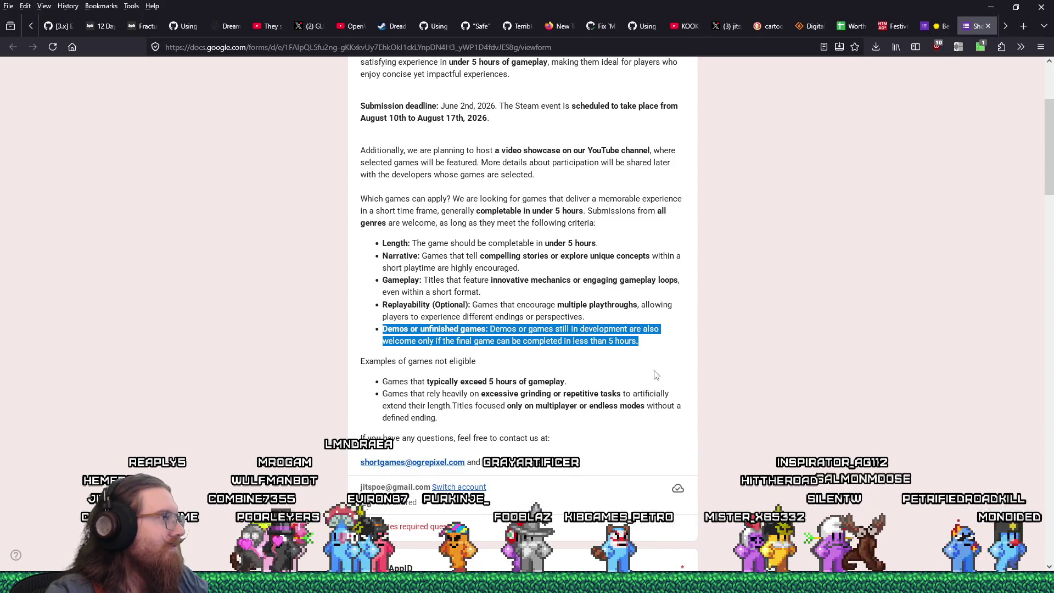
- Review the form description, then select 'Short Games 2026' from the form title for the spreadsheet
scroll(613, 379, "down", 1)
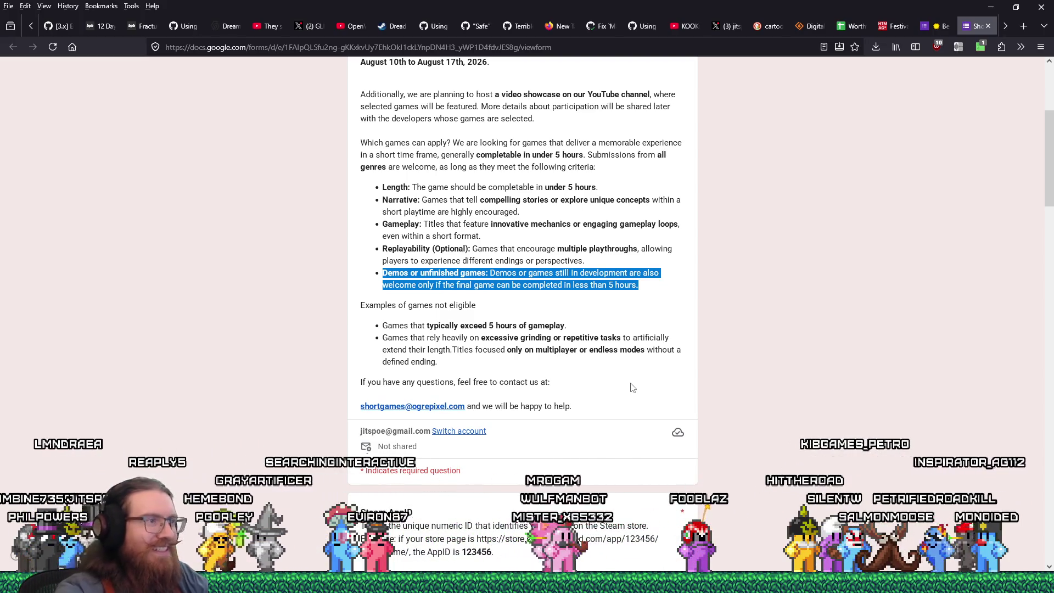
scroll(682, 376, "down", 4)
scroll(684, 376, "up", 4)
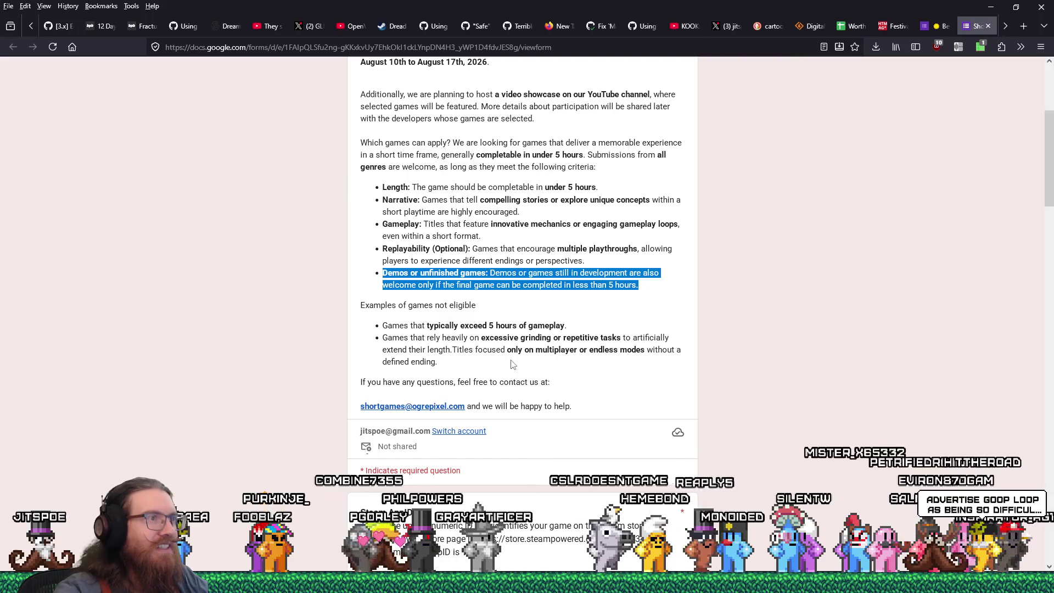
scroll(512, 364, "down", 1)
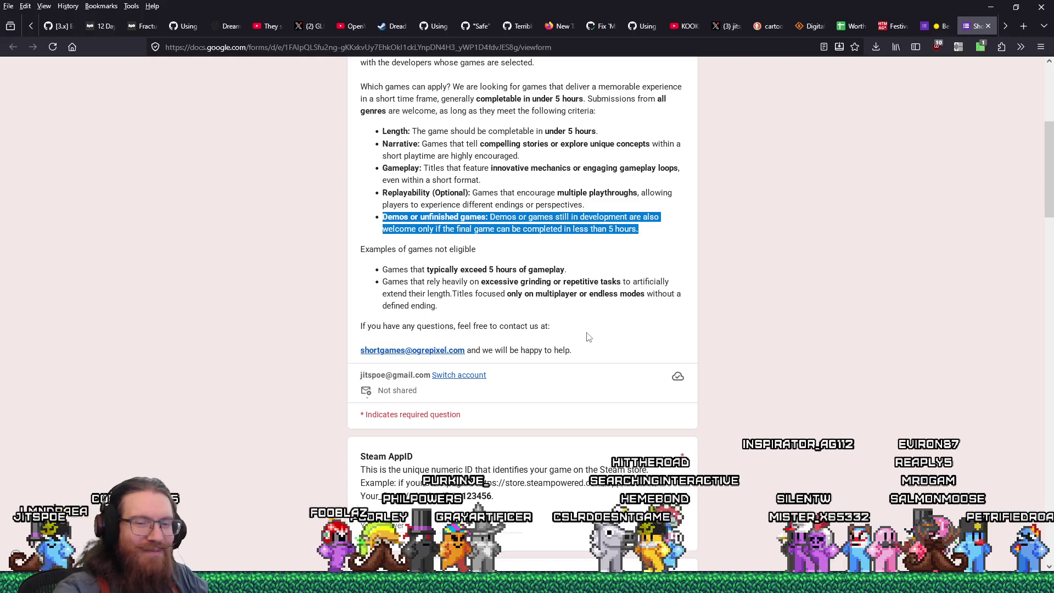
scroll(588, 330, "down", 1)
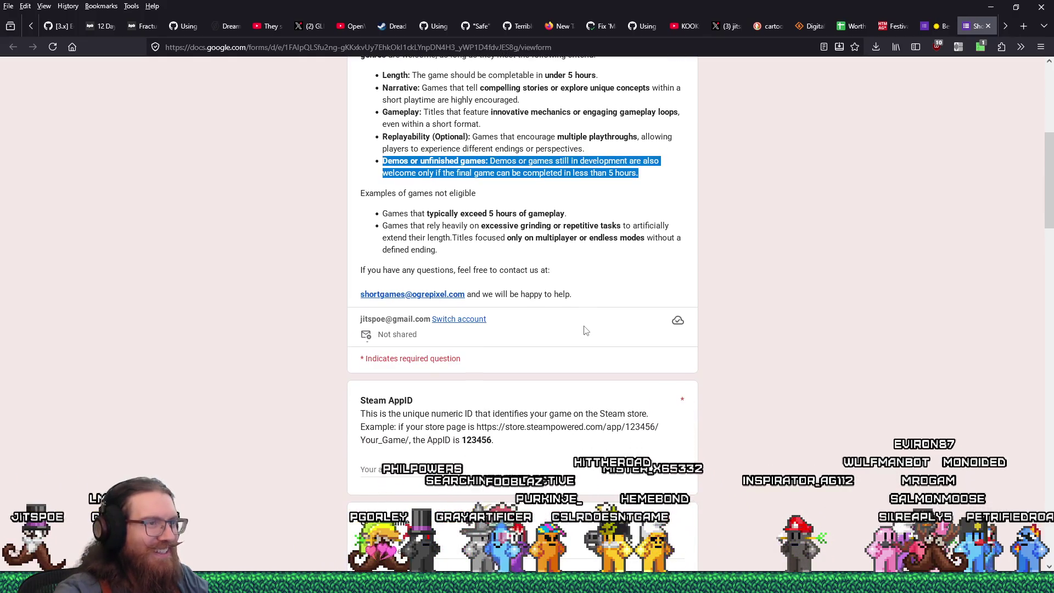
left_click(851, 400)
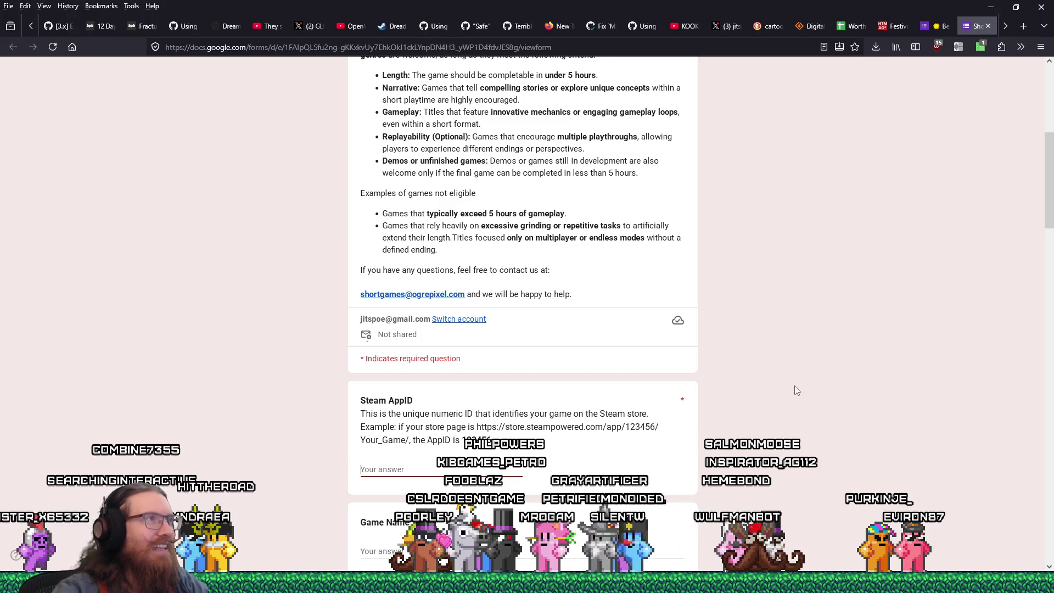
scroll(815, 406, "up", 5)
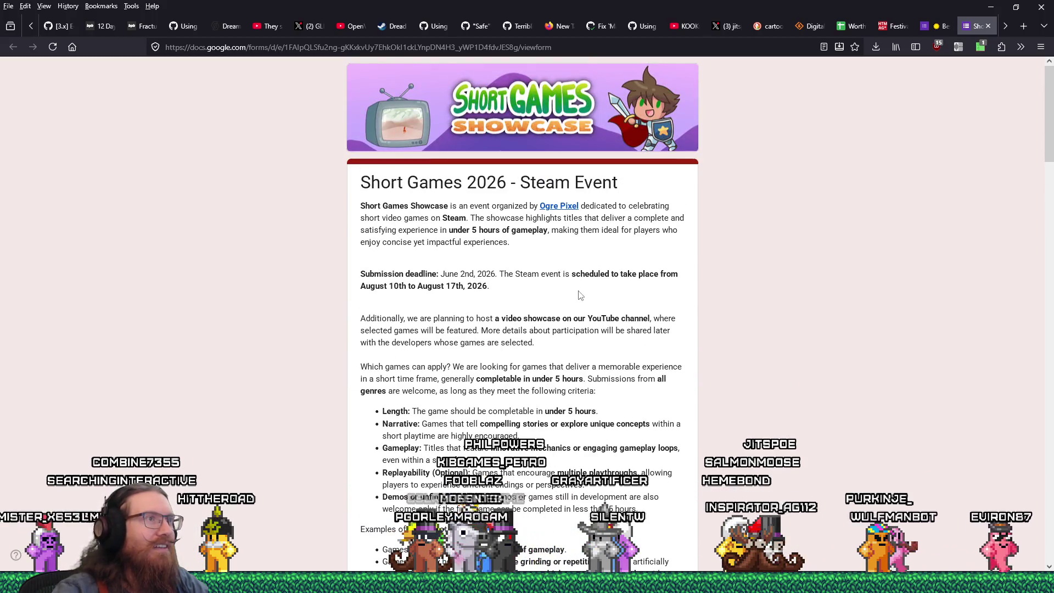
left_click_drag(361, 183, 505, 190)
key("super+c")
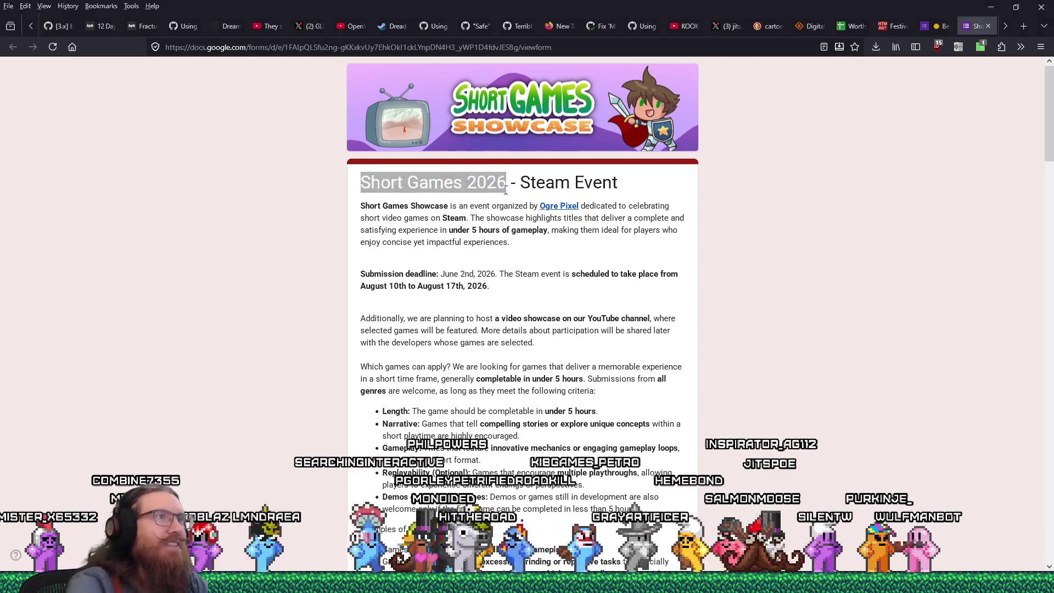
key("alt+Tab")
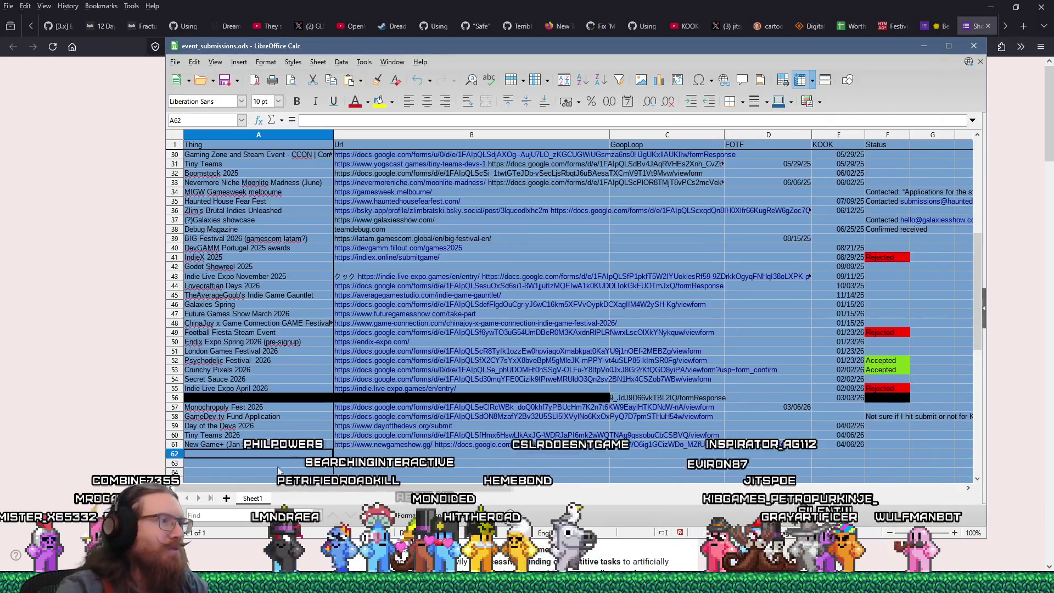
- Paste the event name Short Games 2026 into cell A62 of event_submissions.ods
right_click(324, 122)
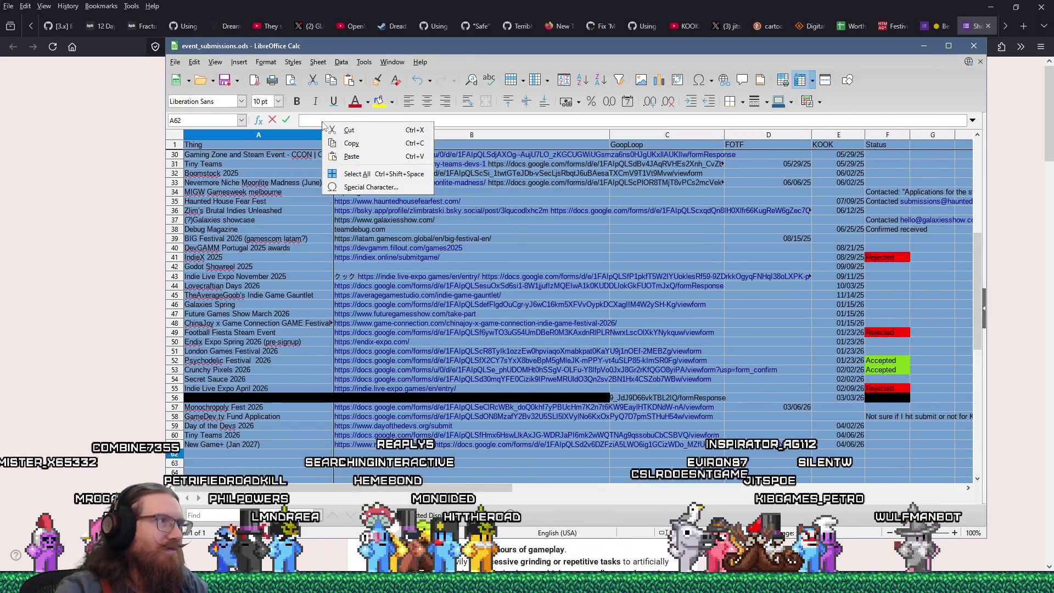
left_click(351, 157)
left_click(344, 453)
- Copy the form's web address into cell B62, then return to the form
key("alt+Tab")
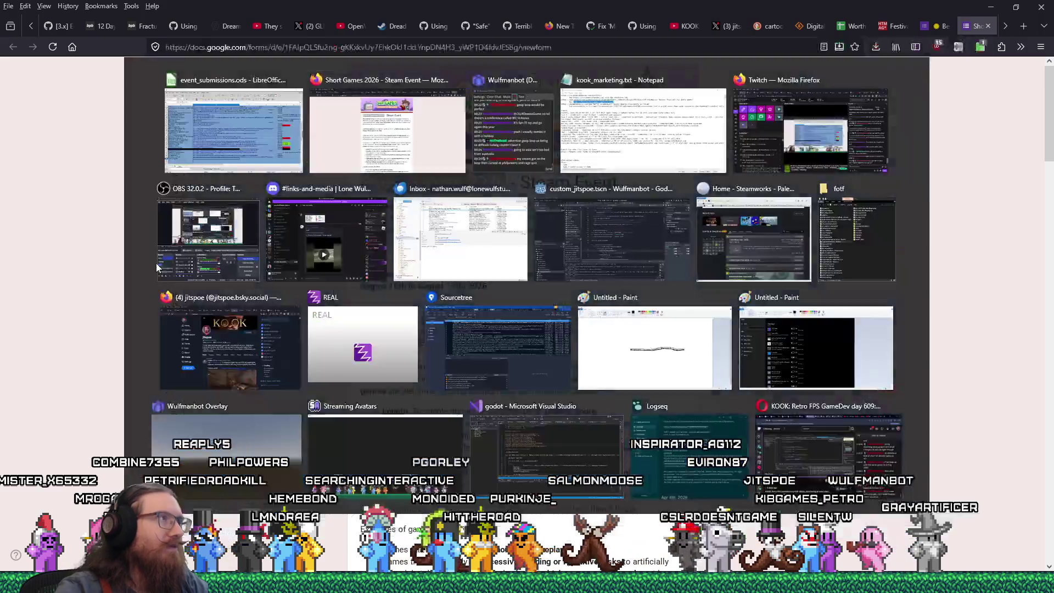
right_click(257, 47)
left_click(262, 111)
key("alt+Tab")
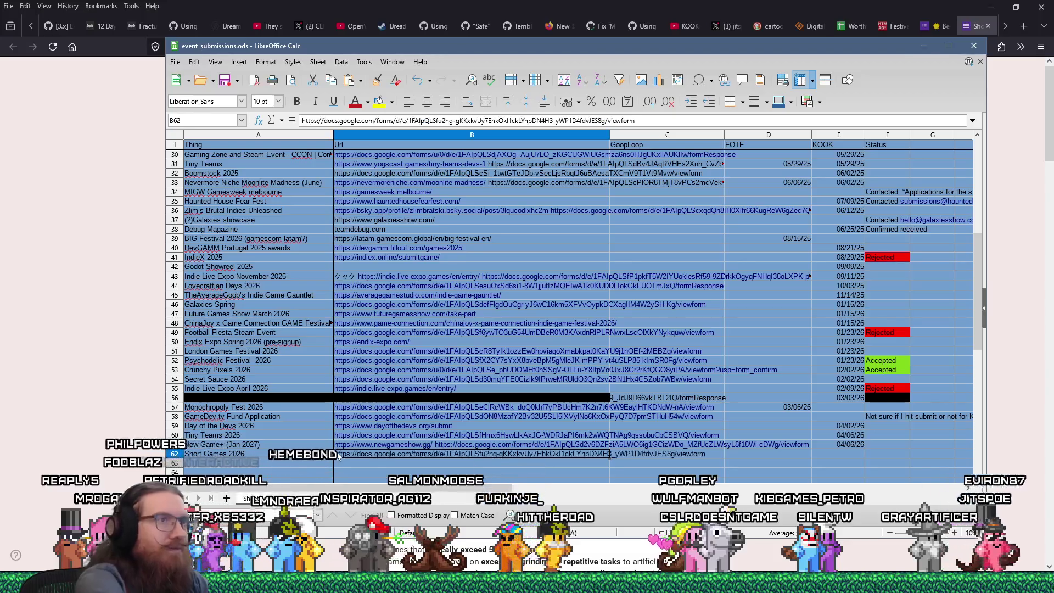
key("alt+Tab")
left_click(41, 376)
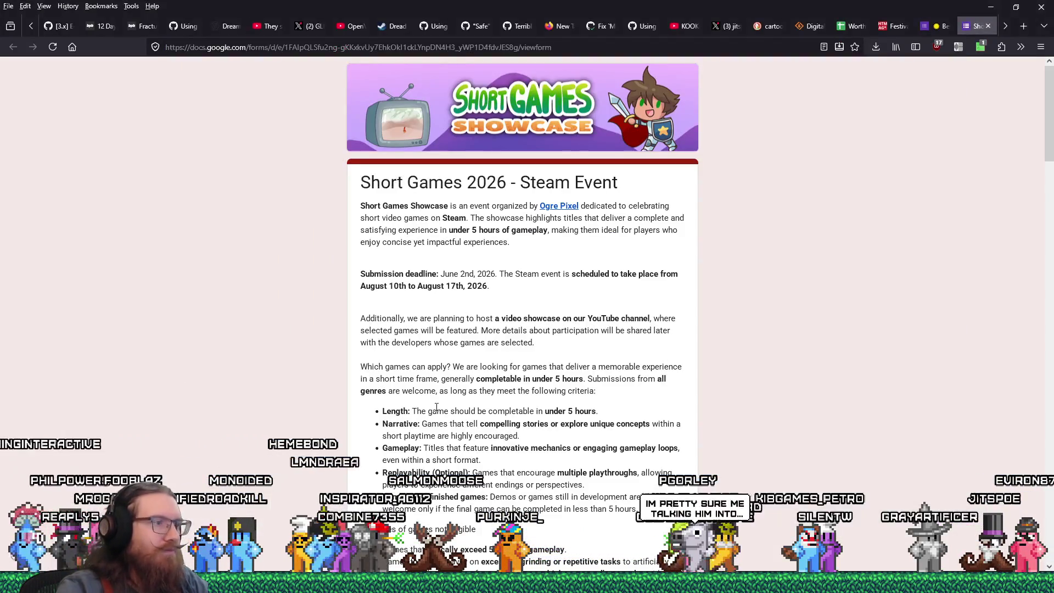
scroll(40, 376, "down", 6)
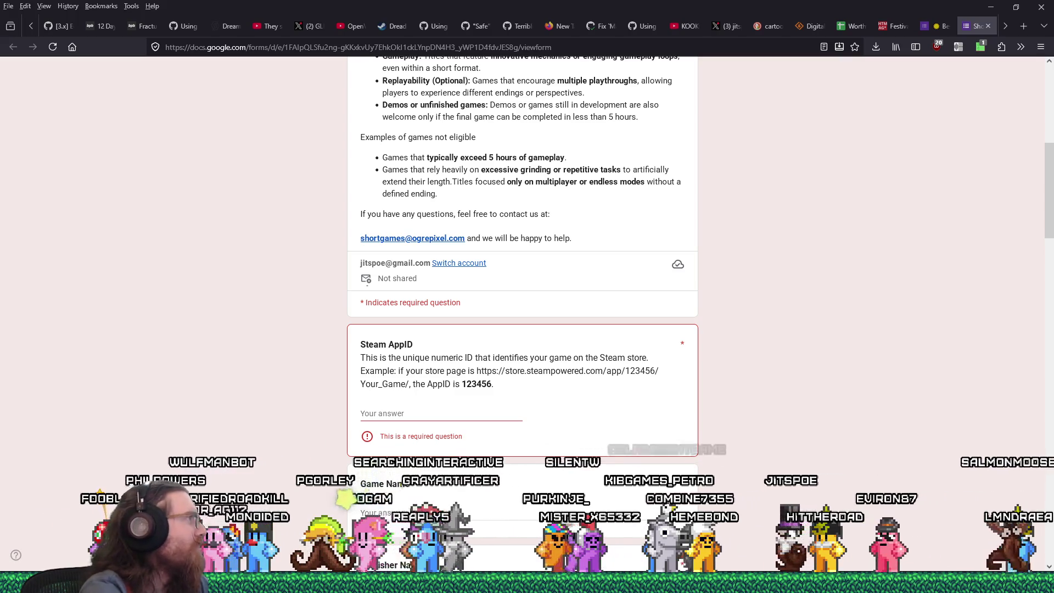
- Search the form page for 'gooploop', then dismiss the search
key("ctrl+f")
type("gooploo")
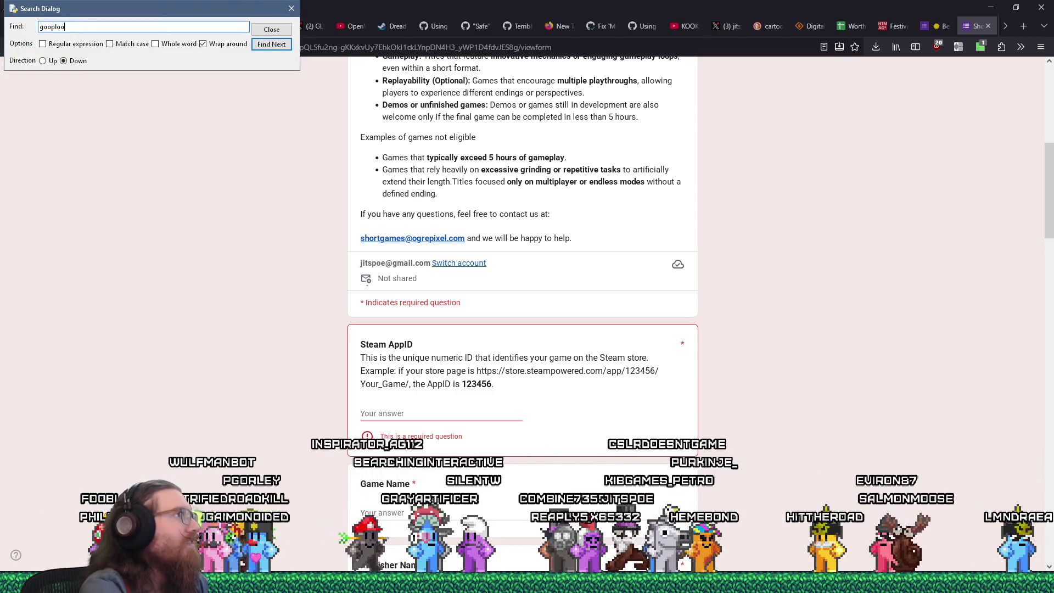
type("p")
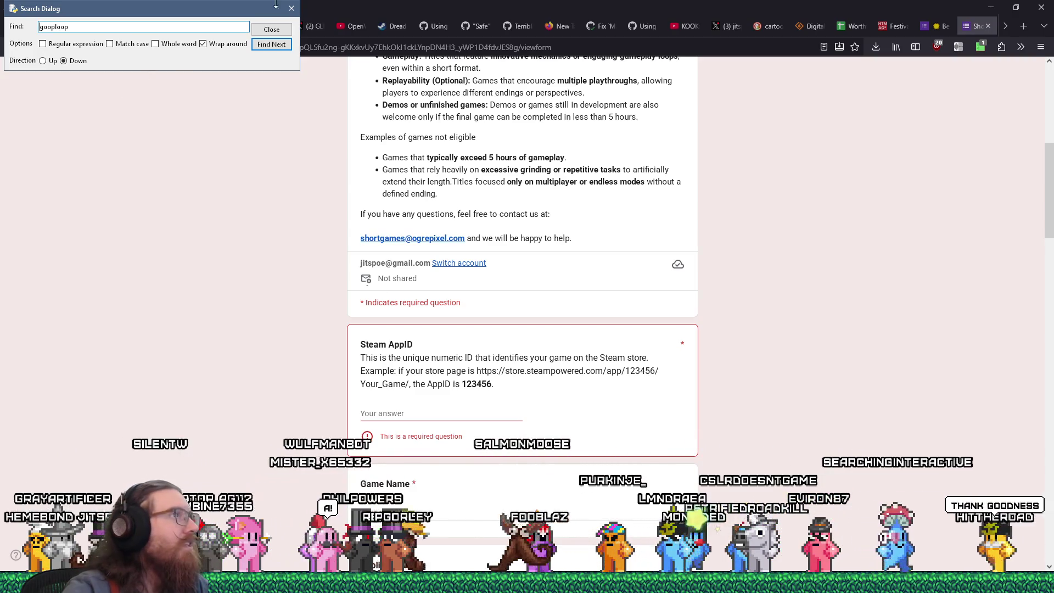
key("Escape")
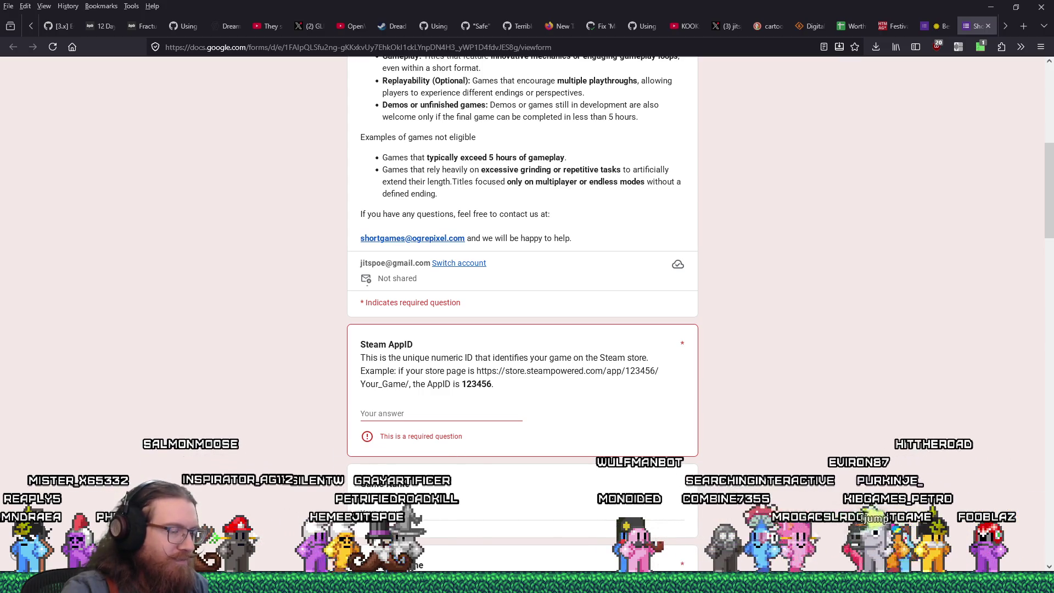
- Close a stray settings window and bring up the paste option for the Steam AppID answer
mouse_move(426, 583)
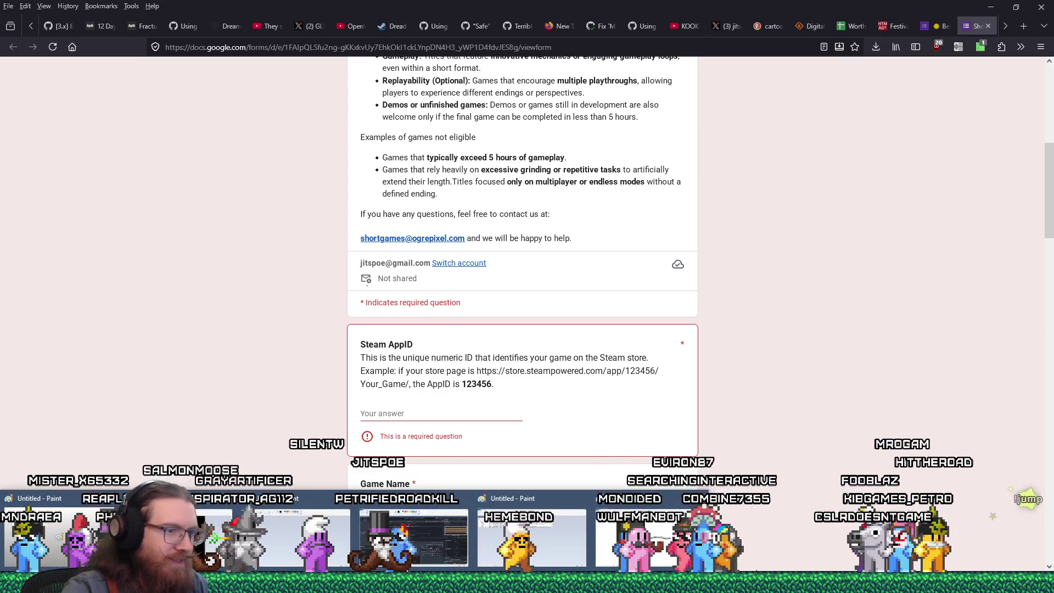
mouse_move(782, 583)
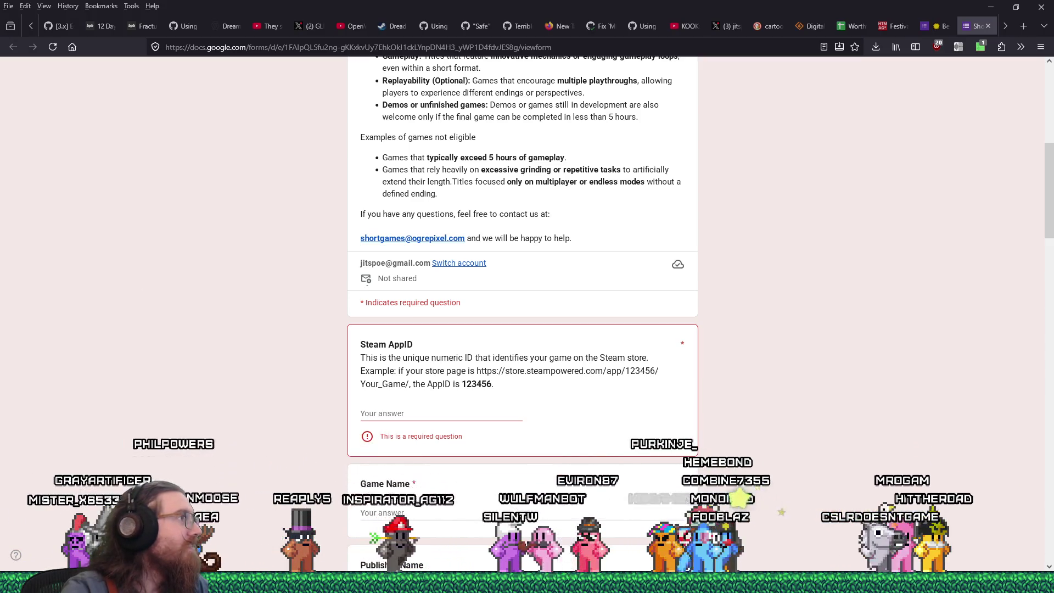
left_click(734, 151)
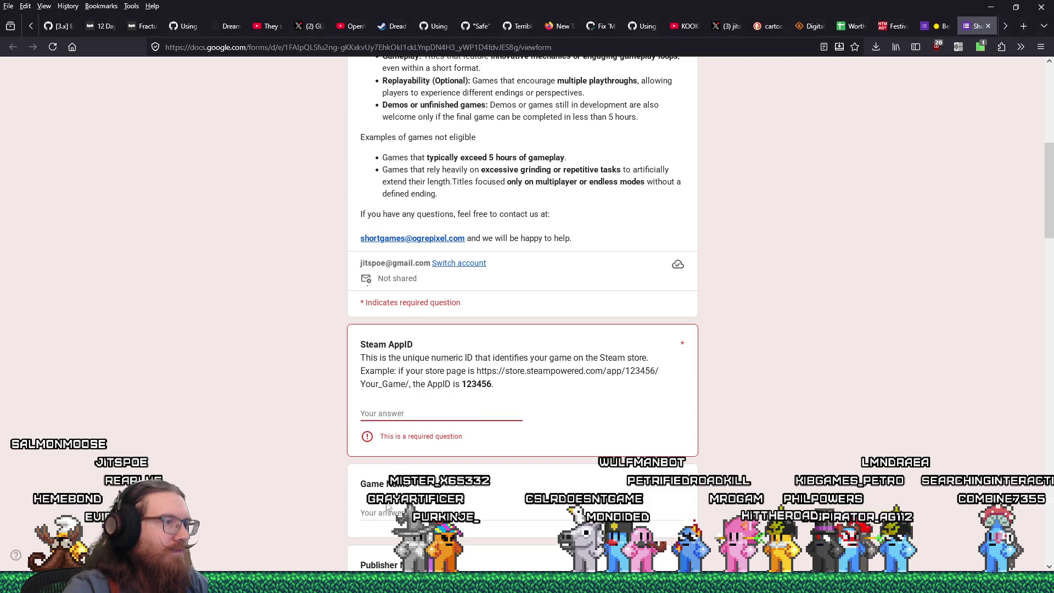
right_click(383, 413)
- Paste the Goop Loop store link into Steam AppID and trim it to 1454550
left_click(412, 268)
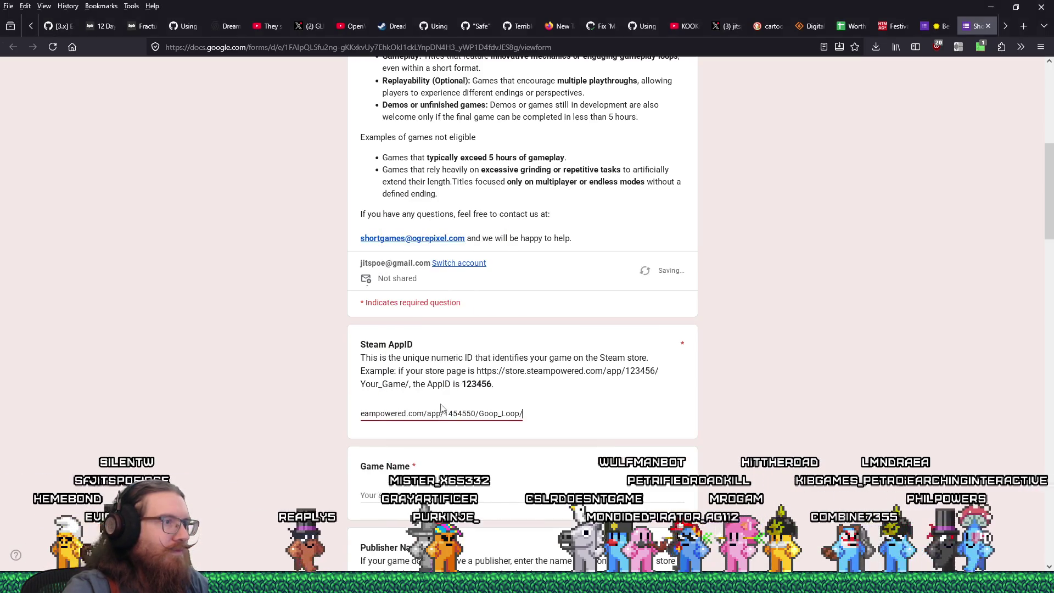
left_click_drag(445, 413, 362, 413)
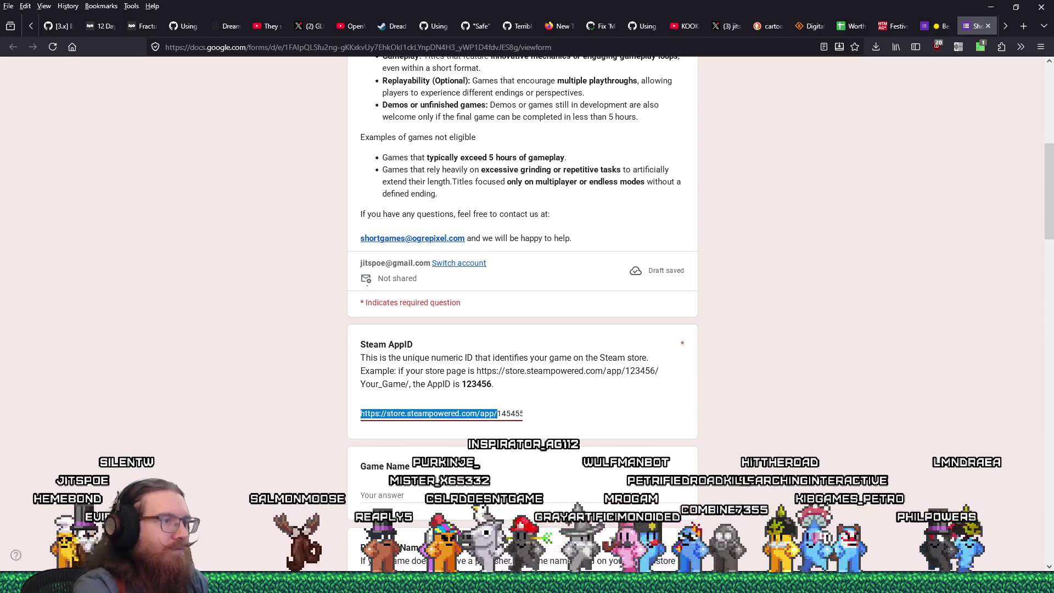
key("BackSpace")
left_click(393, 413)
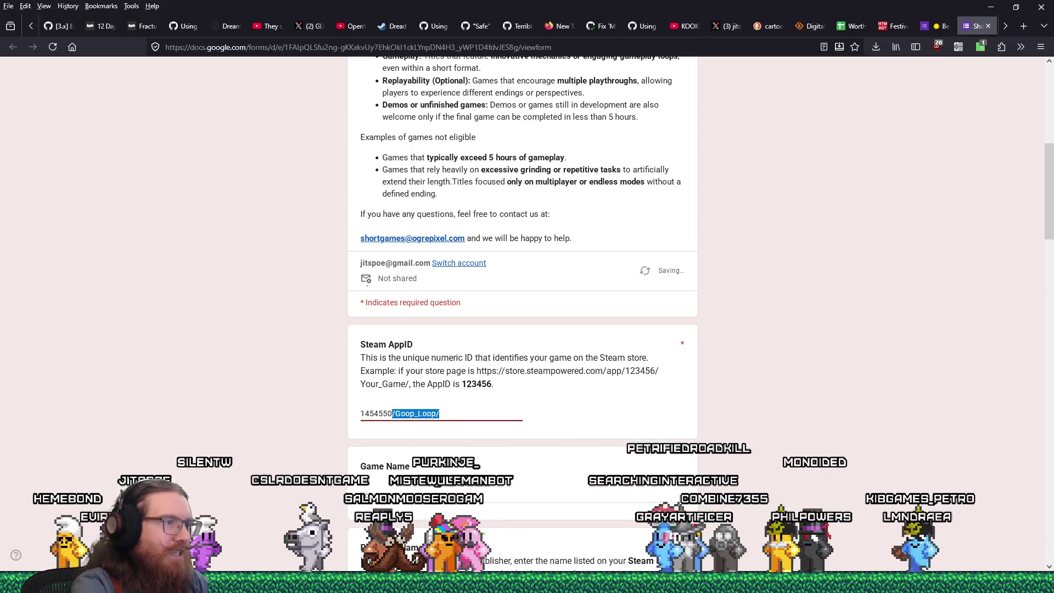
key("BackSpace")
- Fill in Game Name as Goop Loop and enter the publisher name
key("Tab")
type("Go")
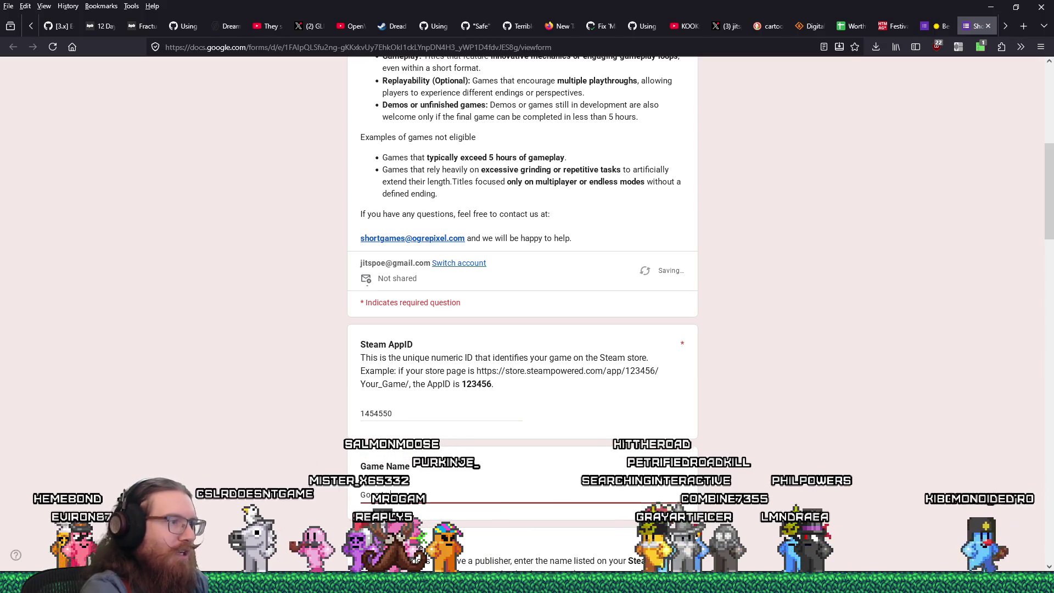
scroll(282, 396, "down", 4)
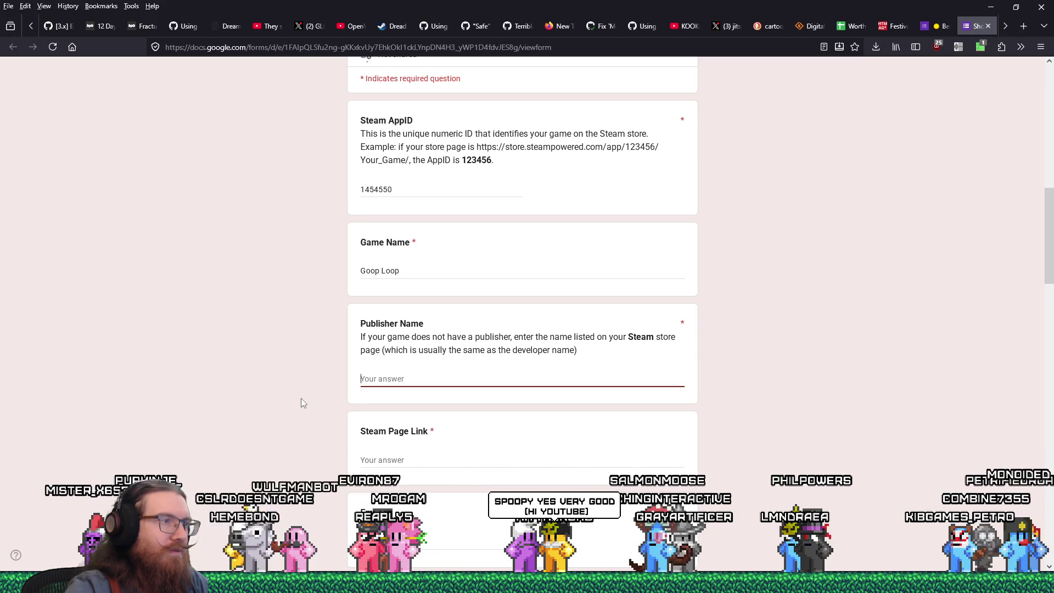
type("Lone Wulf Studio")
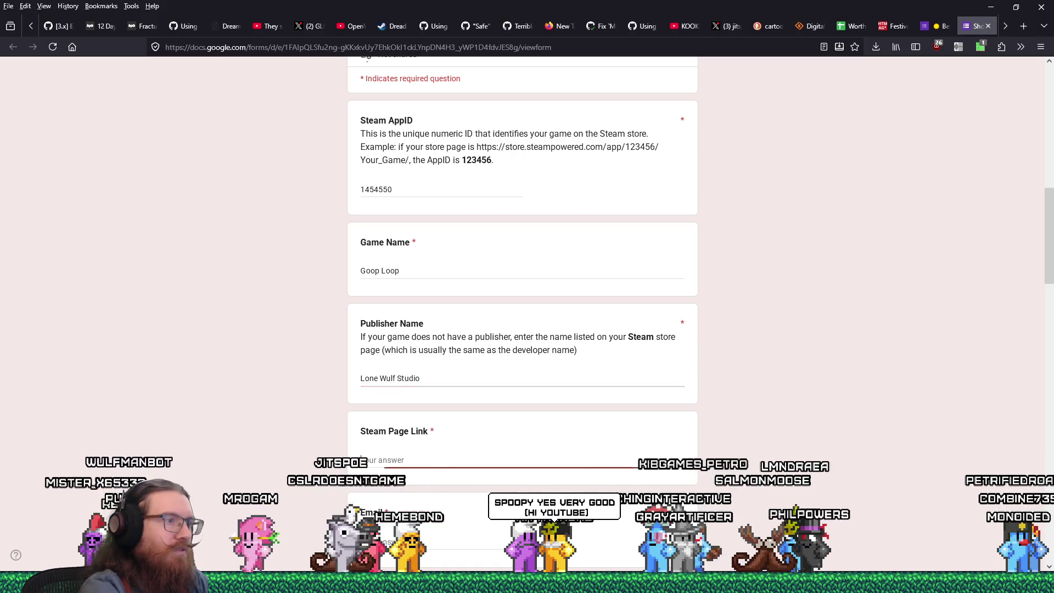
scroll(722, 396, "down", 4)
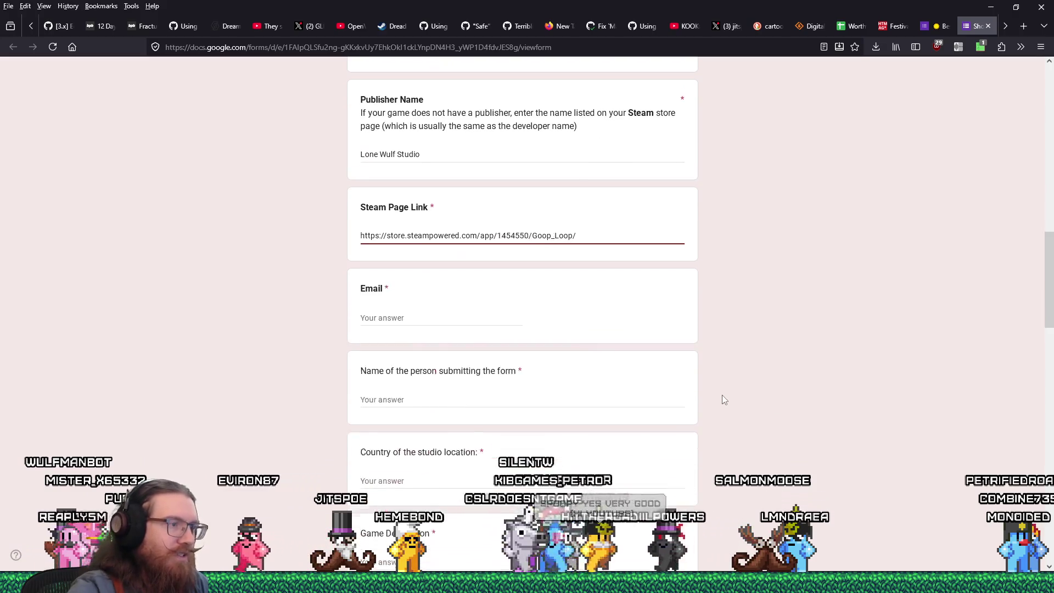
- Enter the submitter's name, set country to USA, and begin the game description
left_click(448, 399)
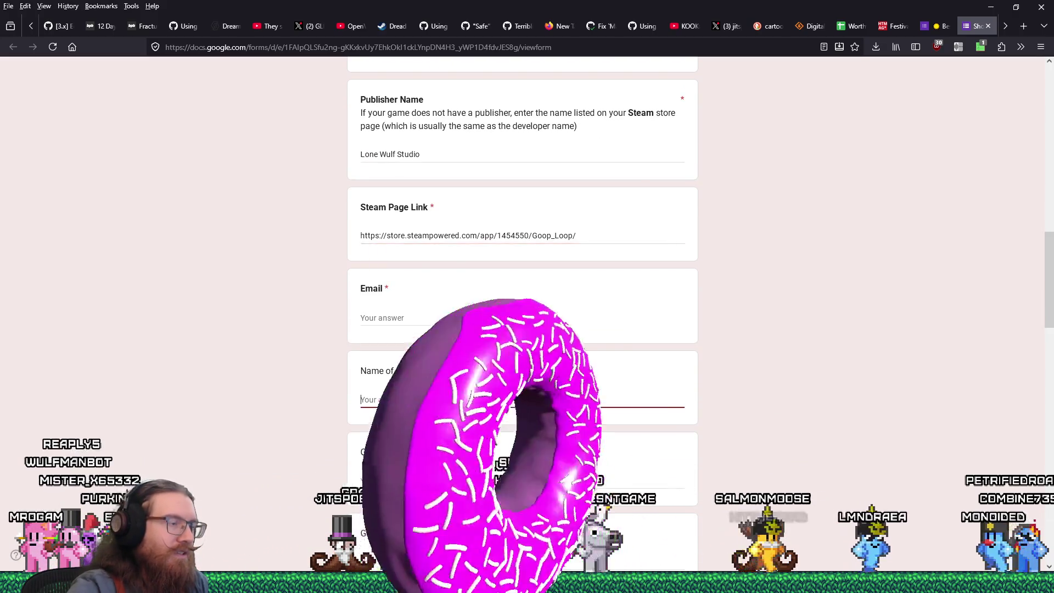
type("Nathan Wulf")
key("Tab")
type("USA")
scroll(580, 415, "down", 3)
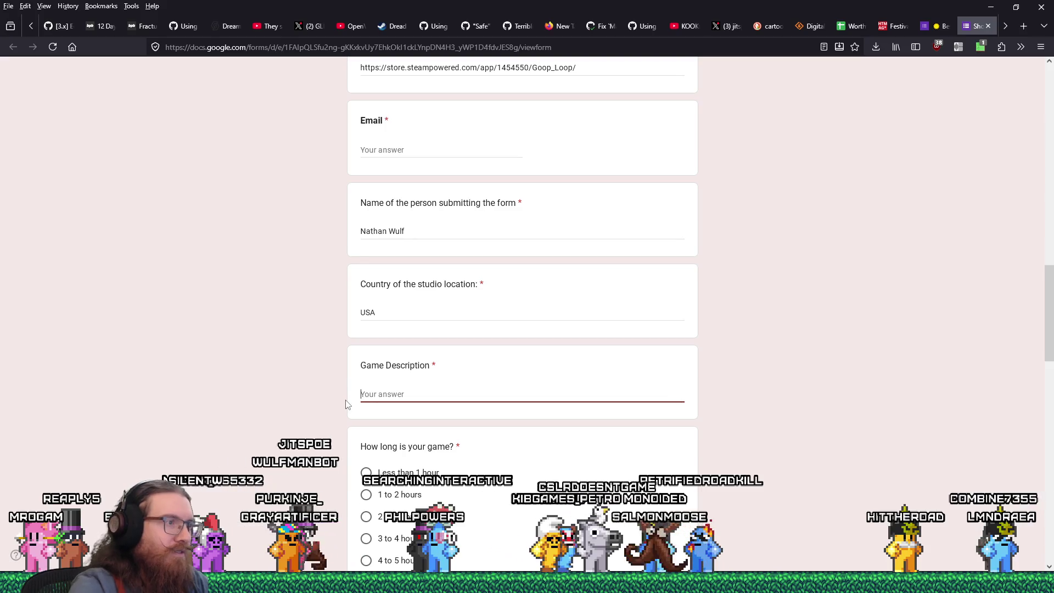
type("You're a goop stuck")
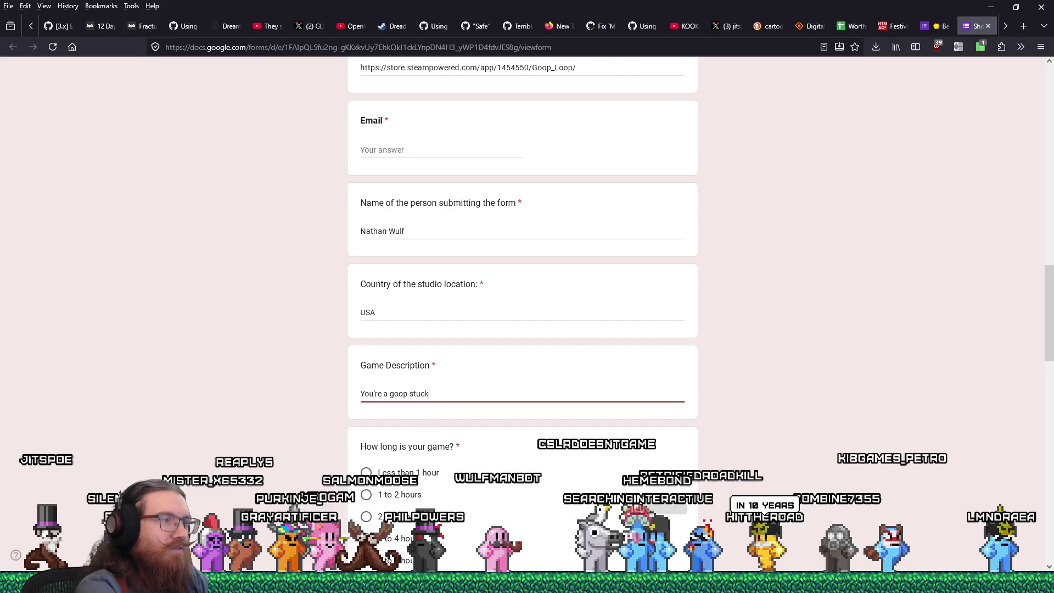
type(" in a loop.")
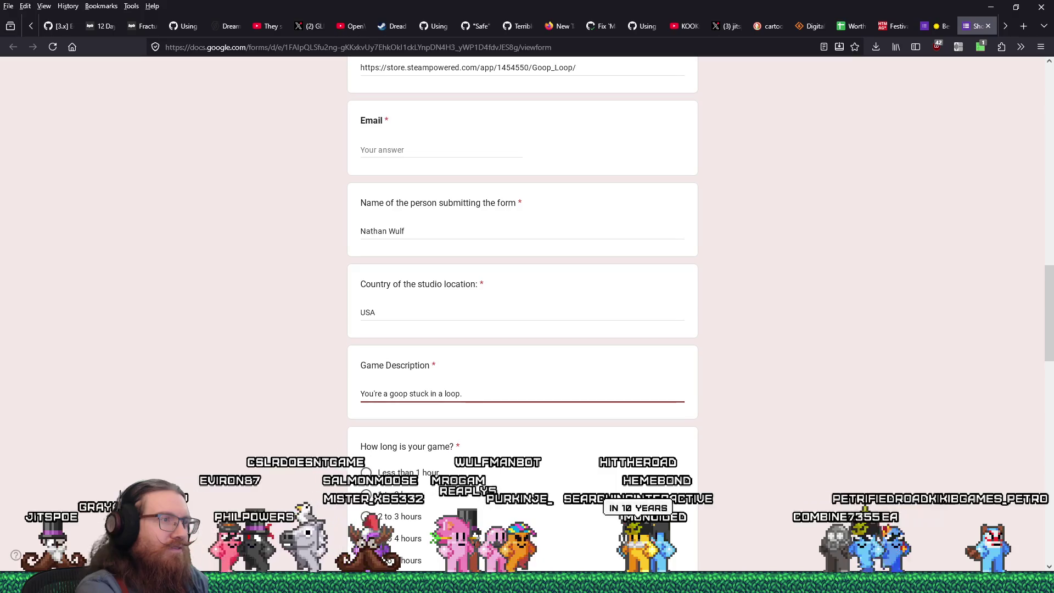
type("  P")
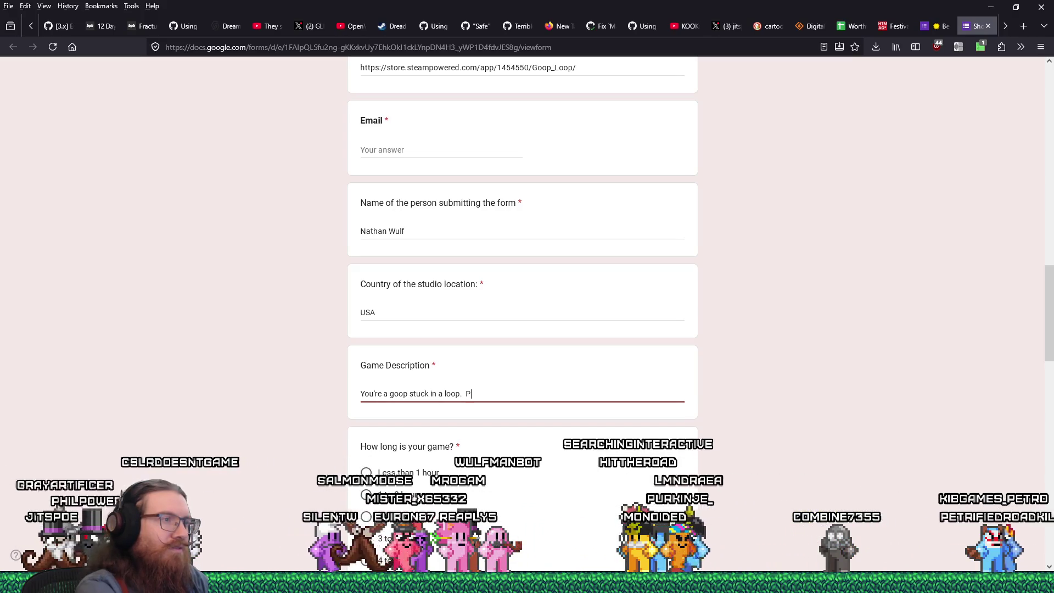
key("BackSpace")
type("You c")
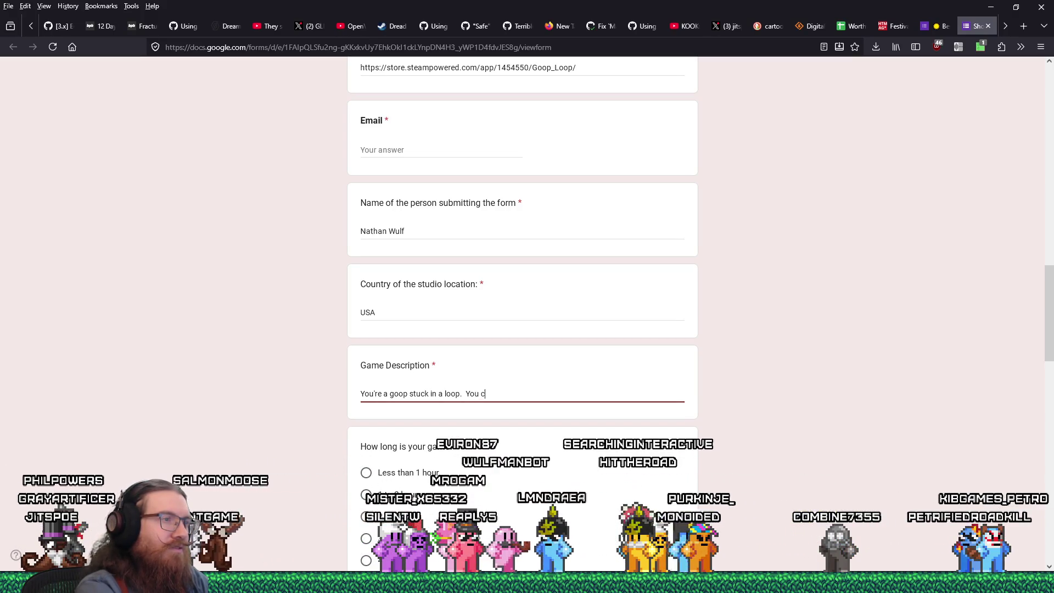
type("tick to use")
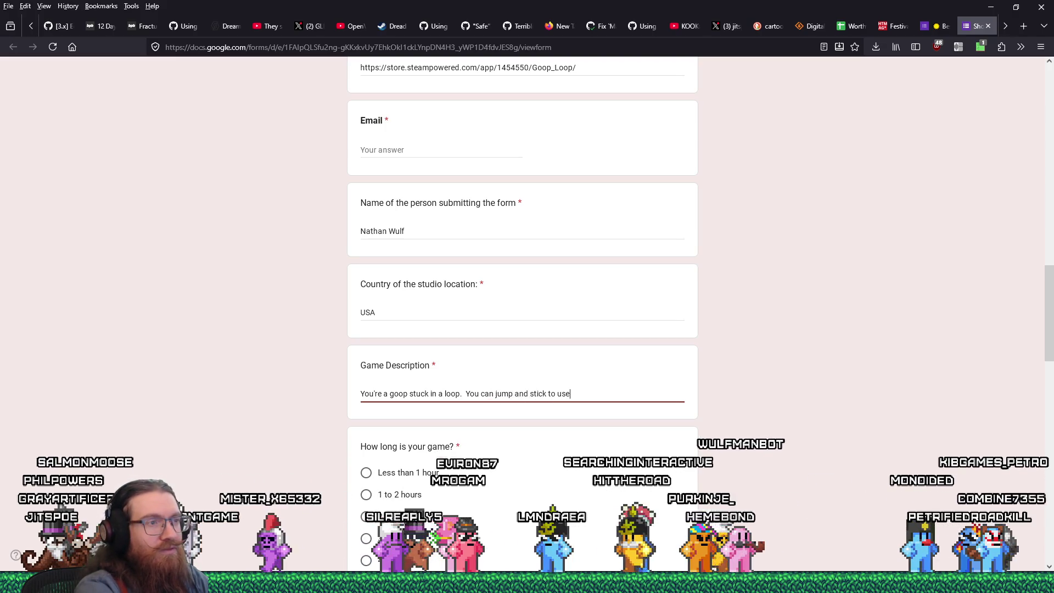
type("ph")
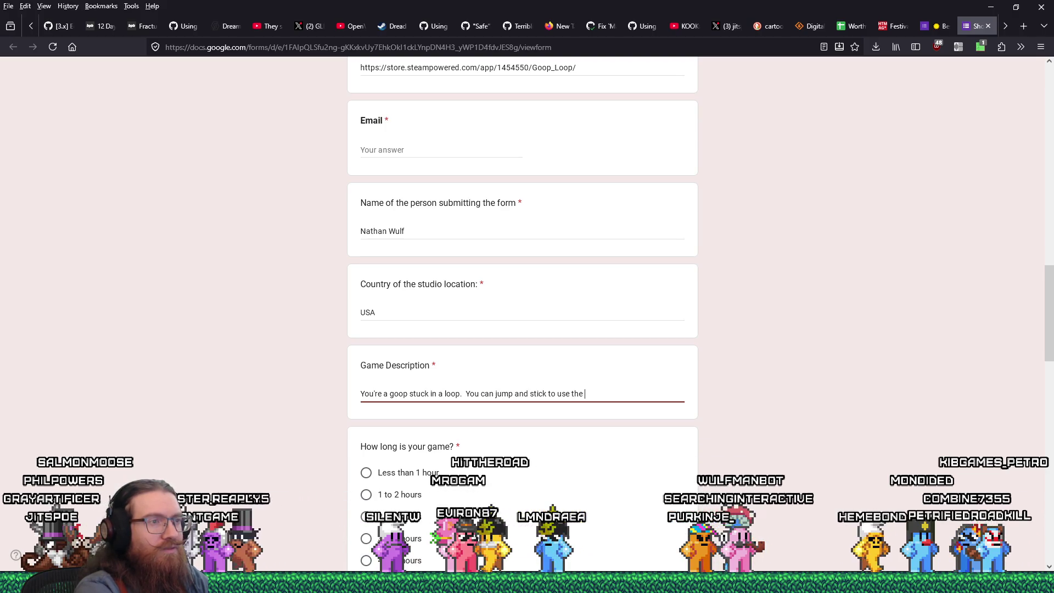
type("ysics to get the")
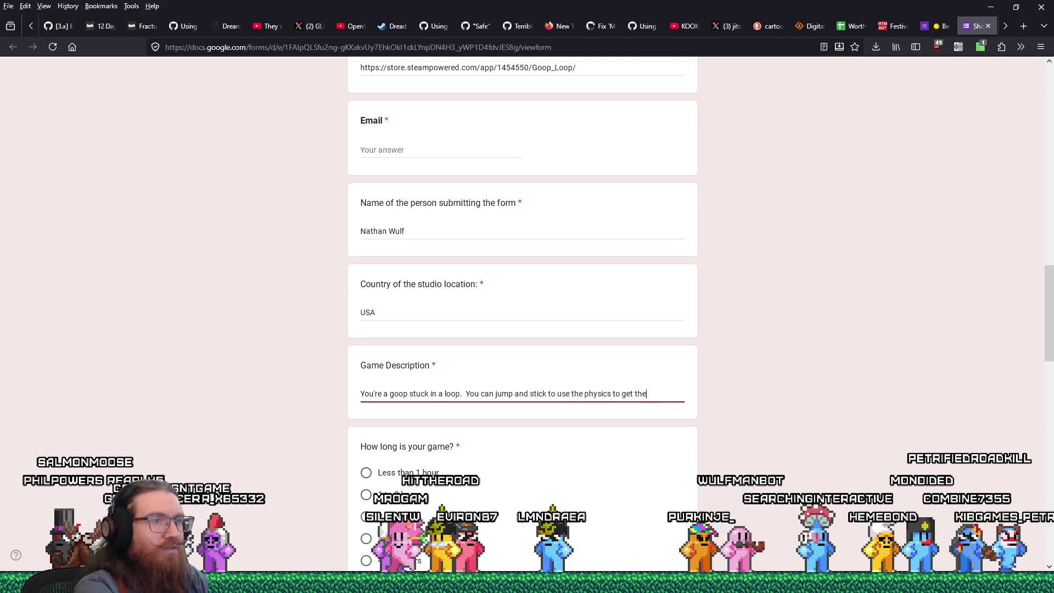
type(" loop rolling around")
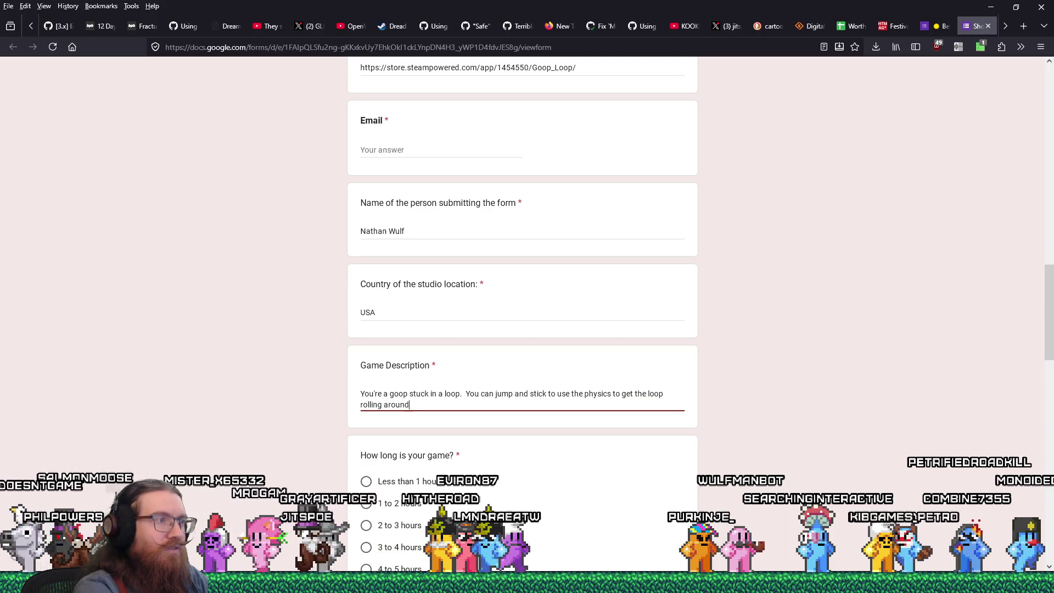
type(".")
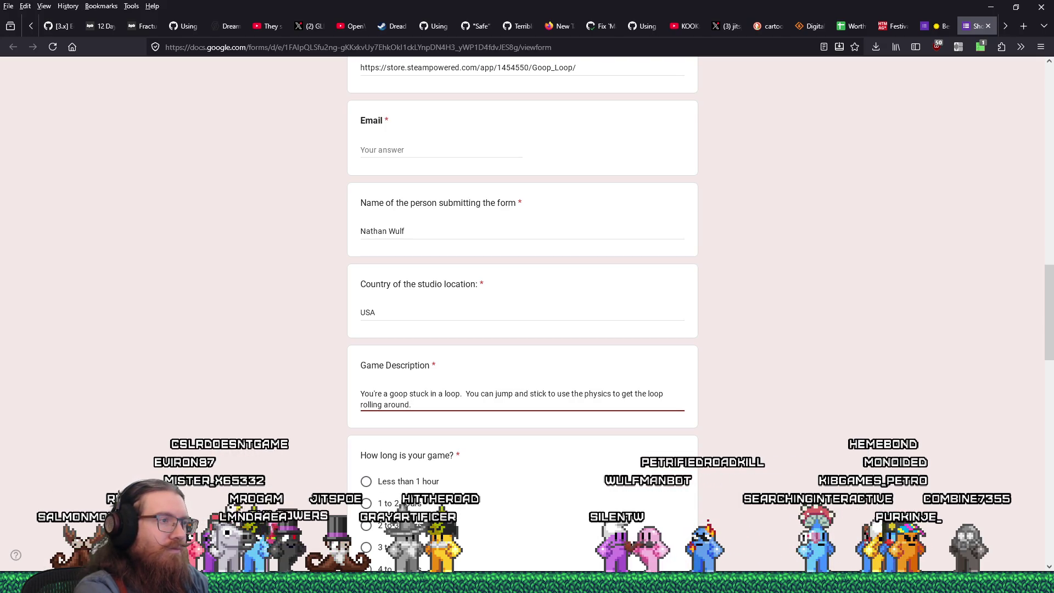
type("  A phys")
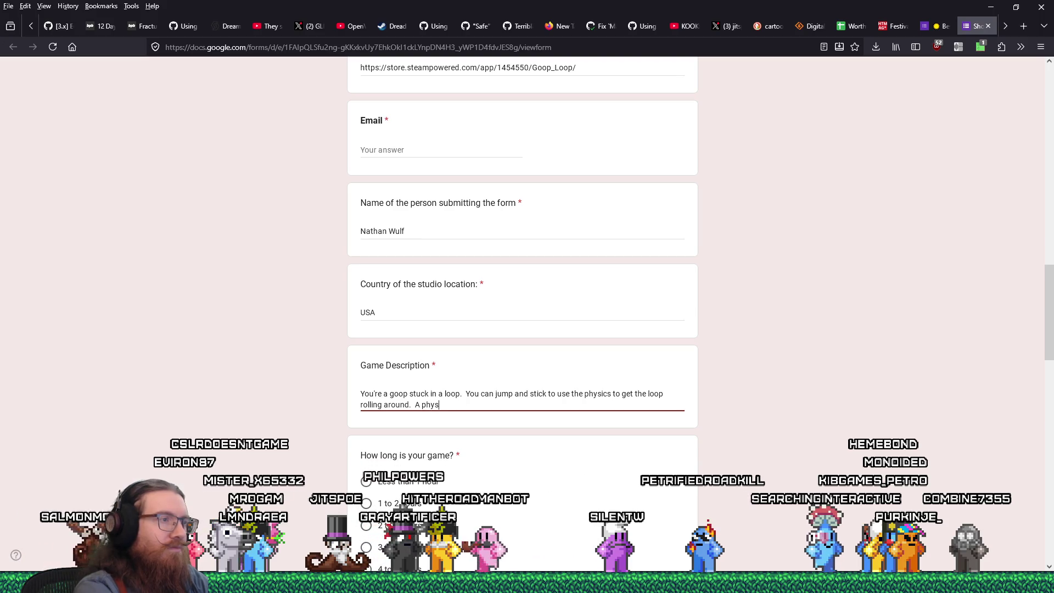
type("ics-based f")
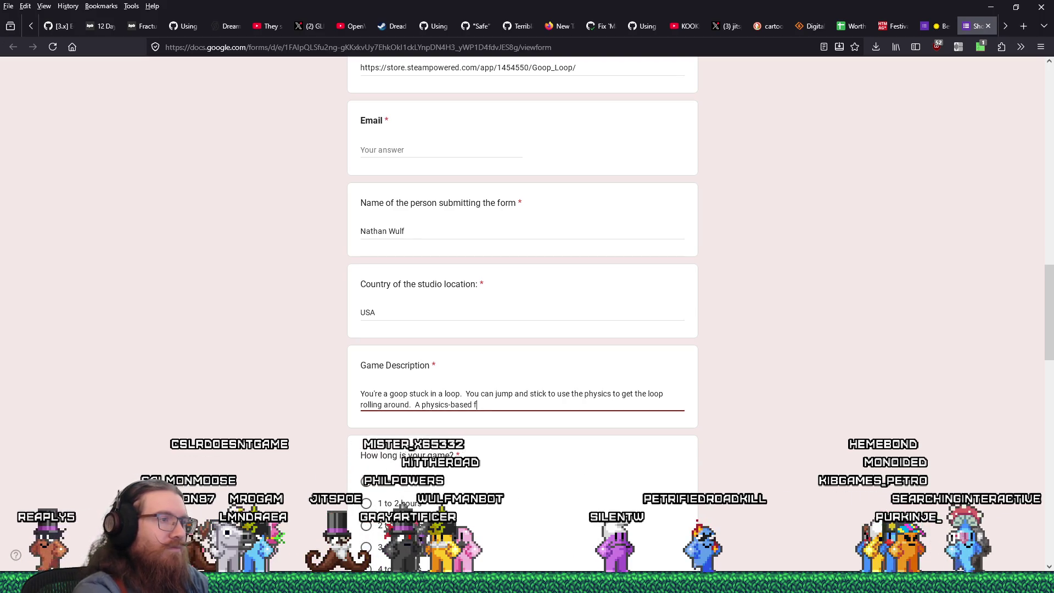
type("oddian (")
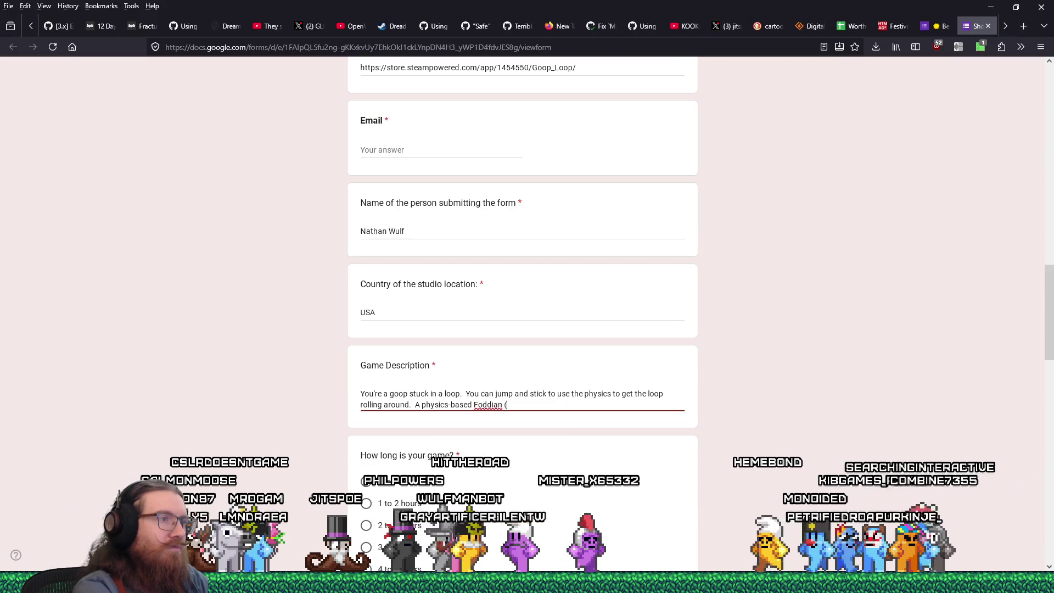
type("like Getting ")
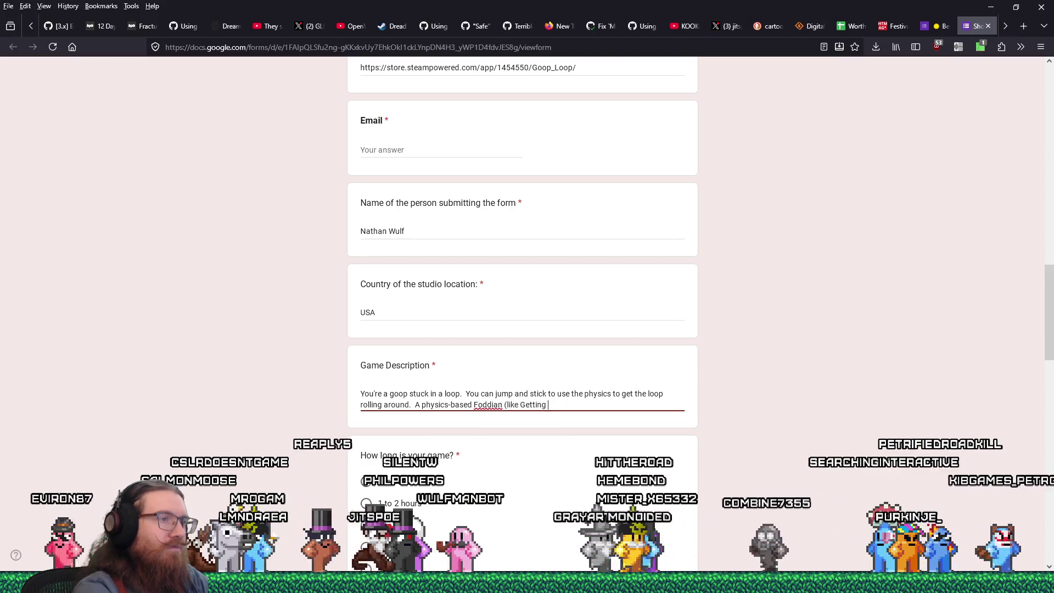
type("Over ")
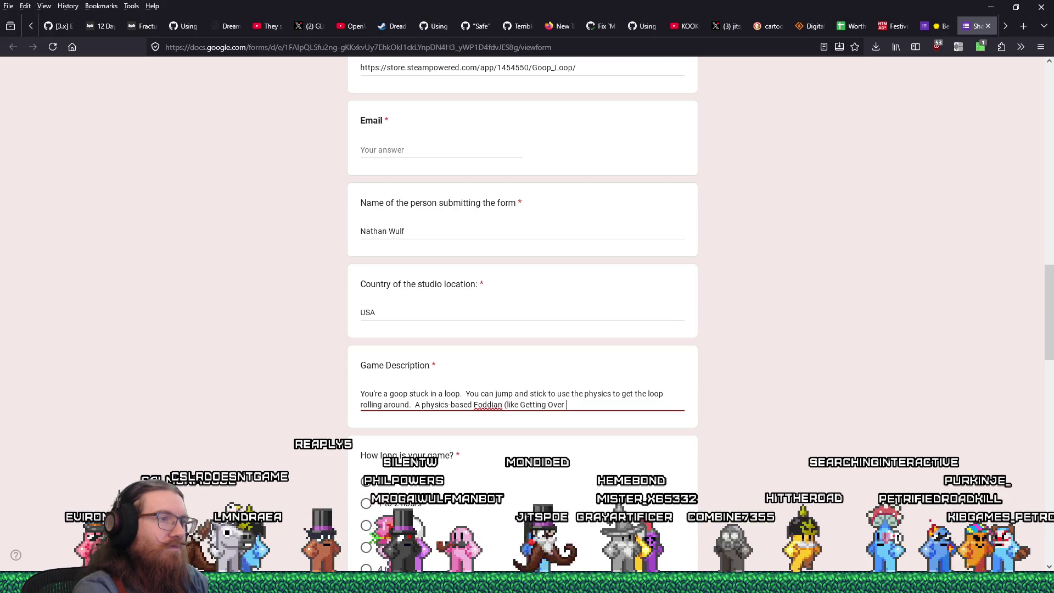
type("It")
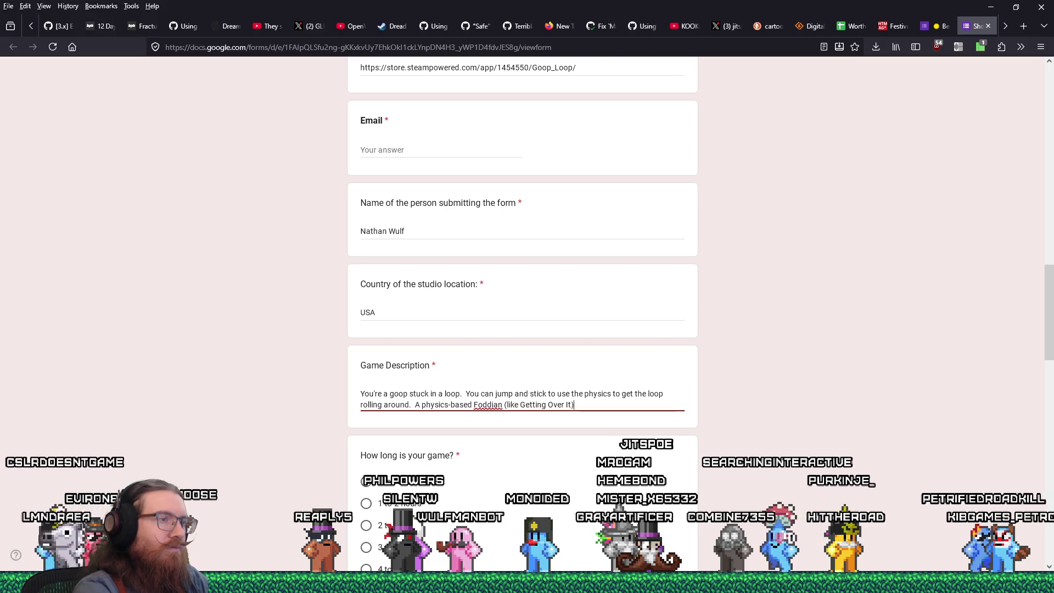
- Finish the description: Foddian-style physics game, beatable in 5 minutes, realistically about 3 hours
type("style game")
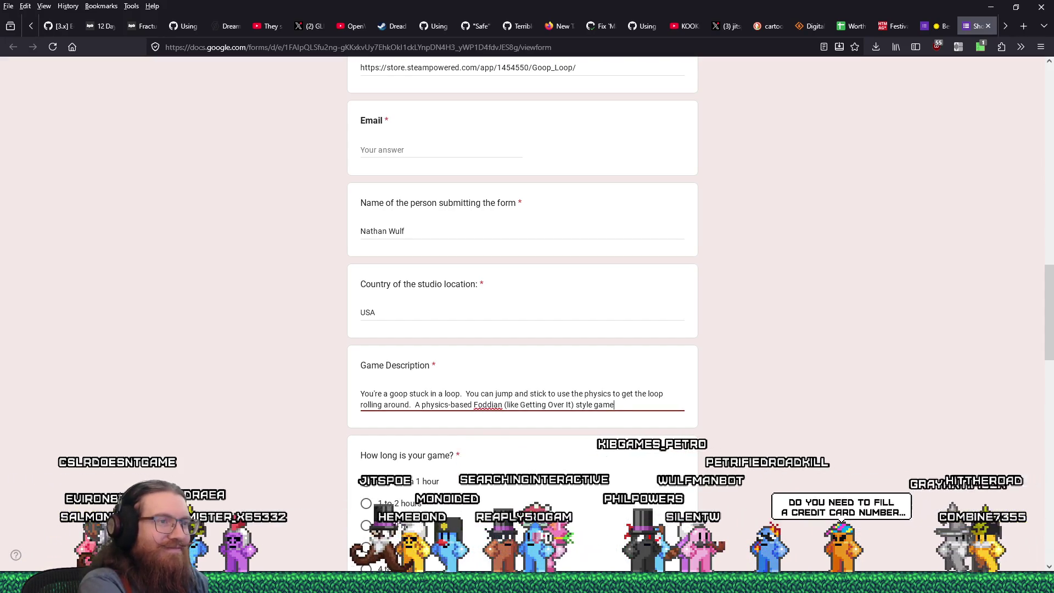
type("ation a")
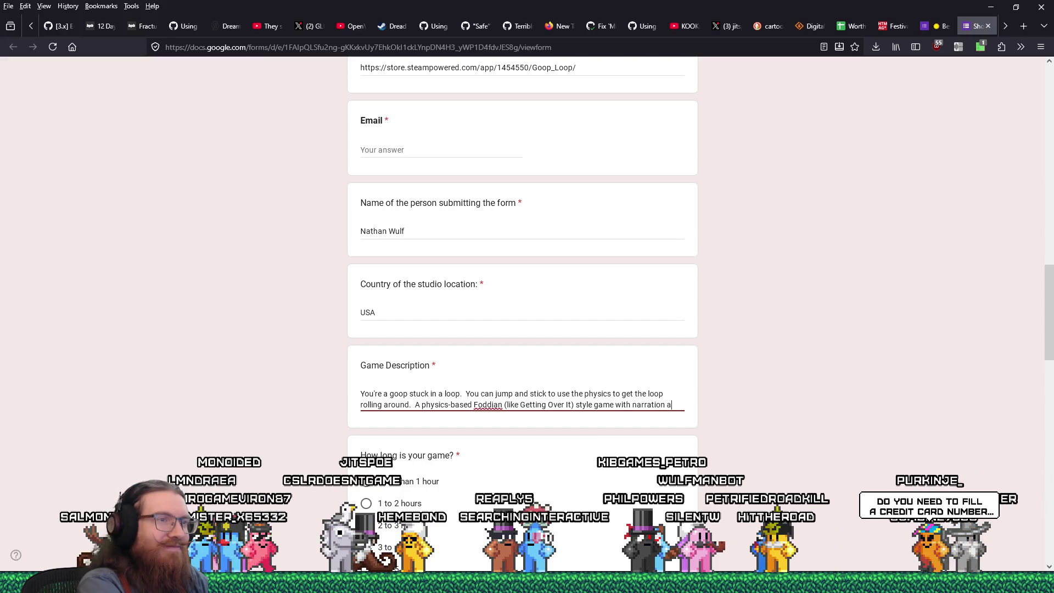
type("nd various challenges to overcome")
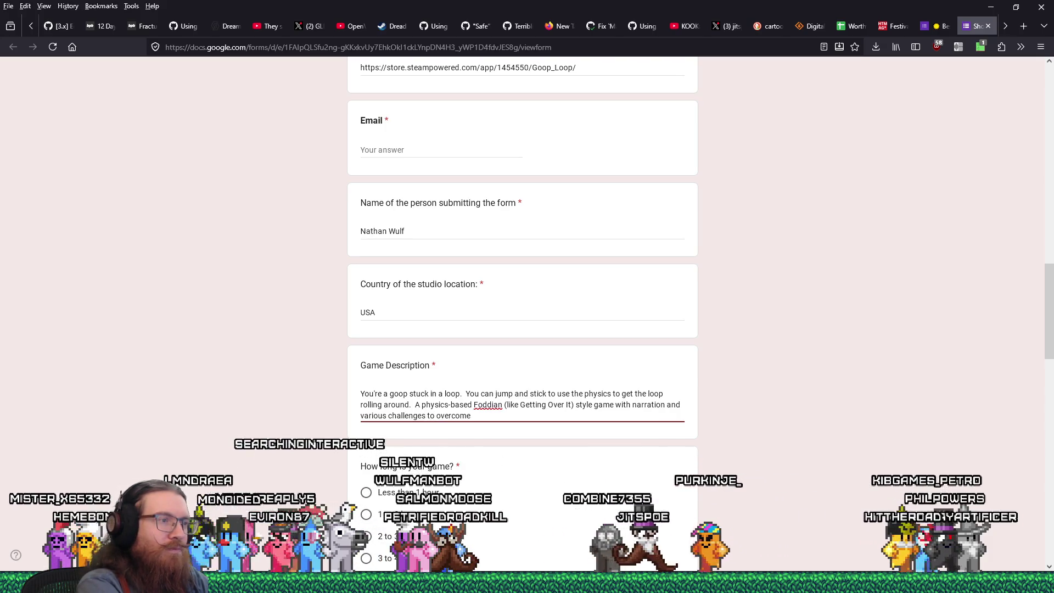
type(".")
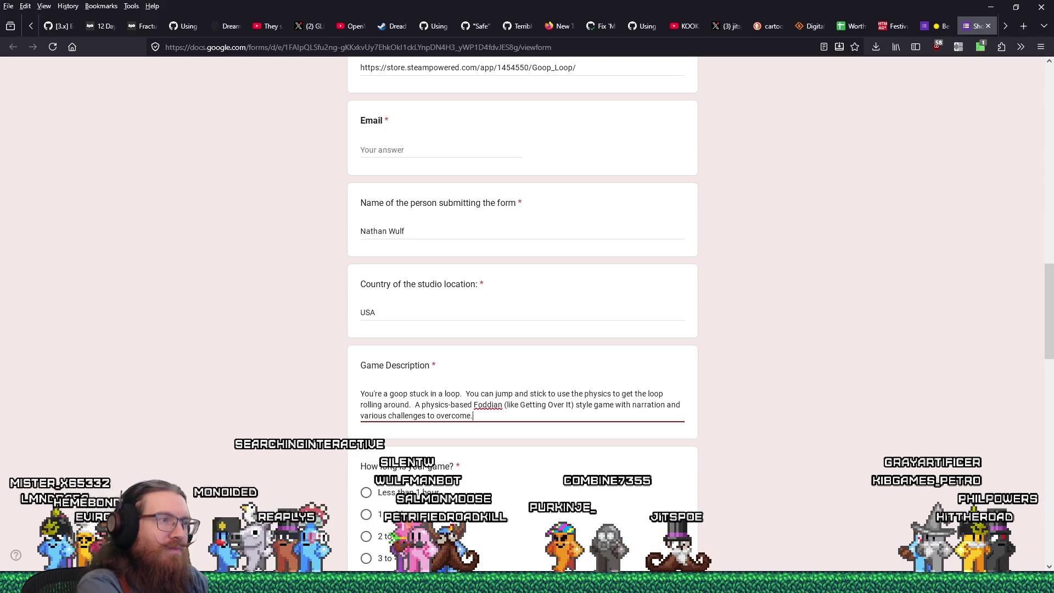
type("  Play time can vary a lot based on the skill (or lu")
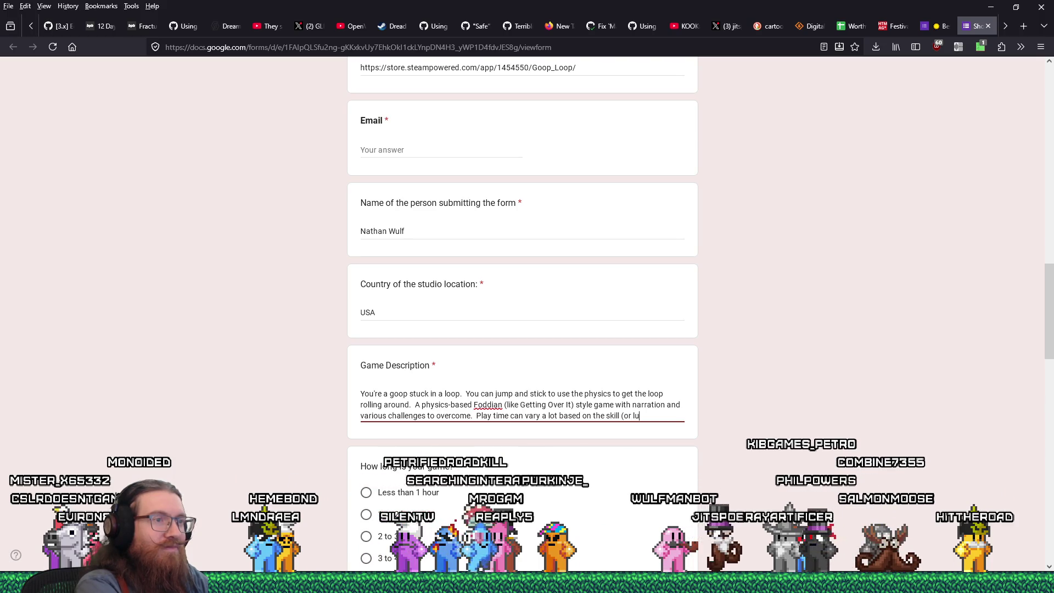
type("ck) of the play")
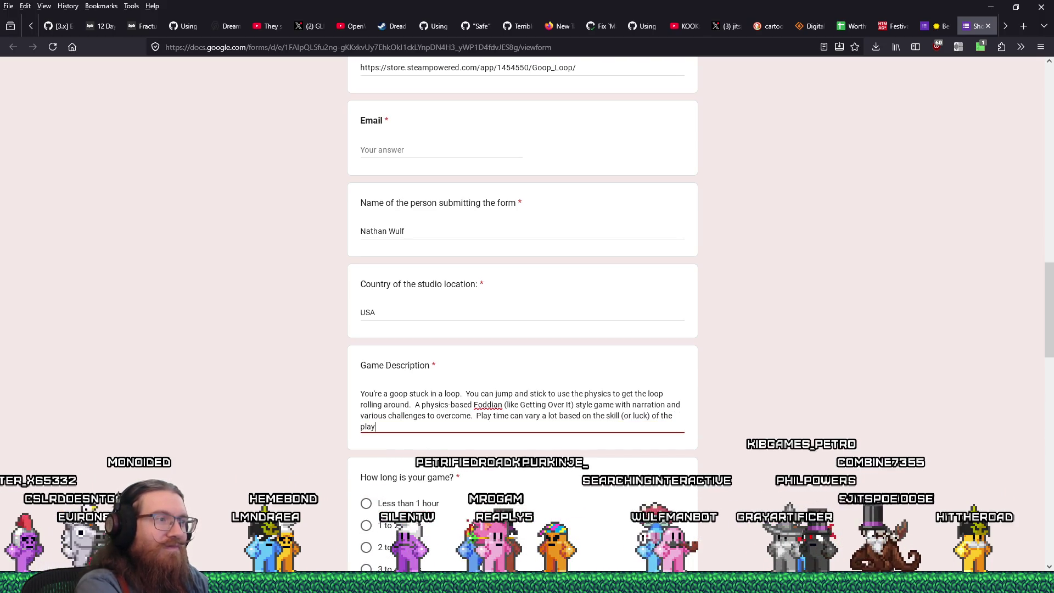
type(", but can te")
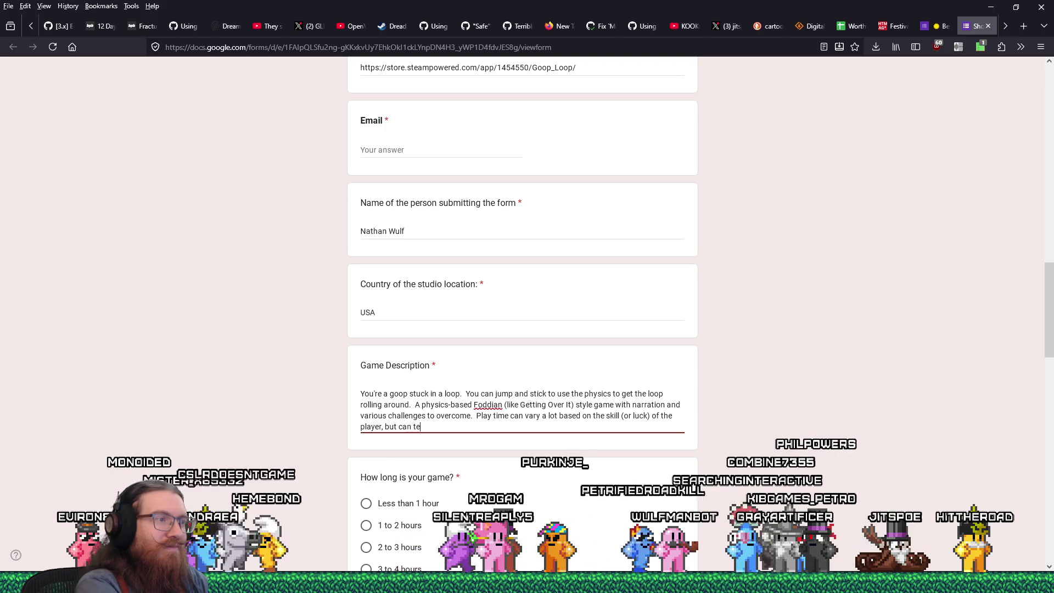
type("chnically be complete")
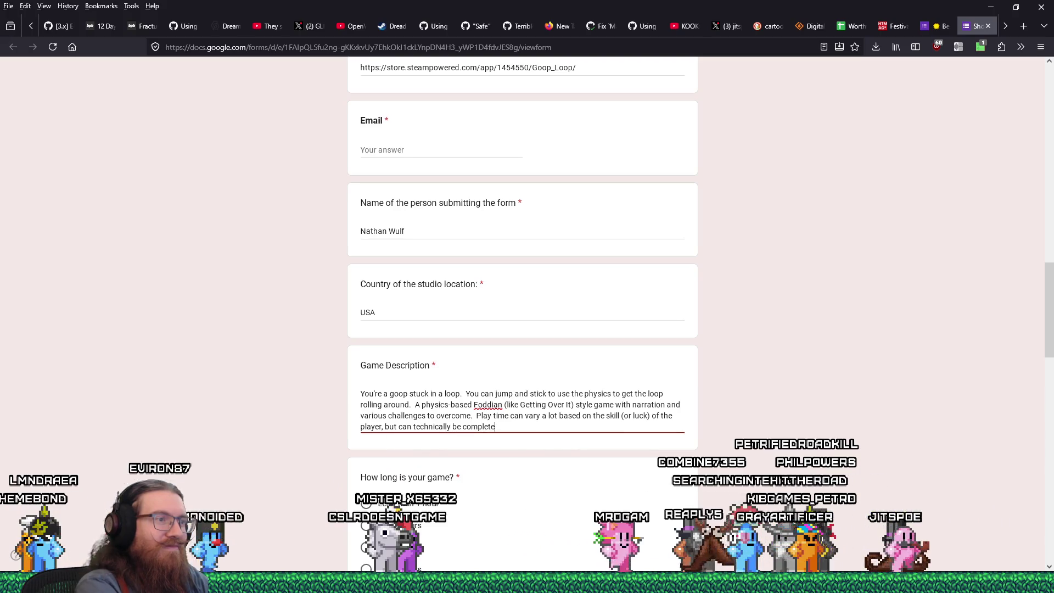
type("de  in ")
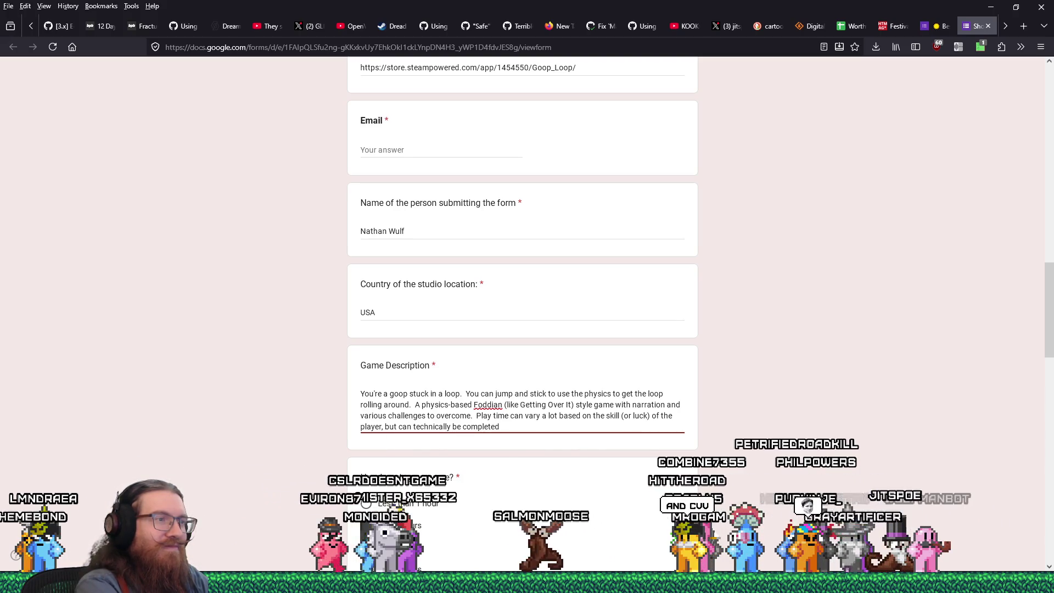
type("5 muni")
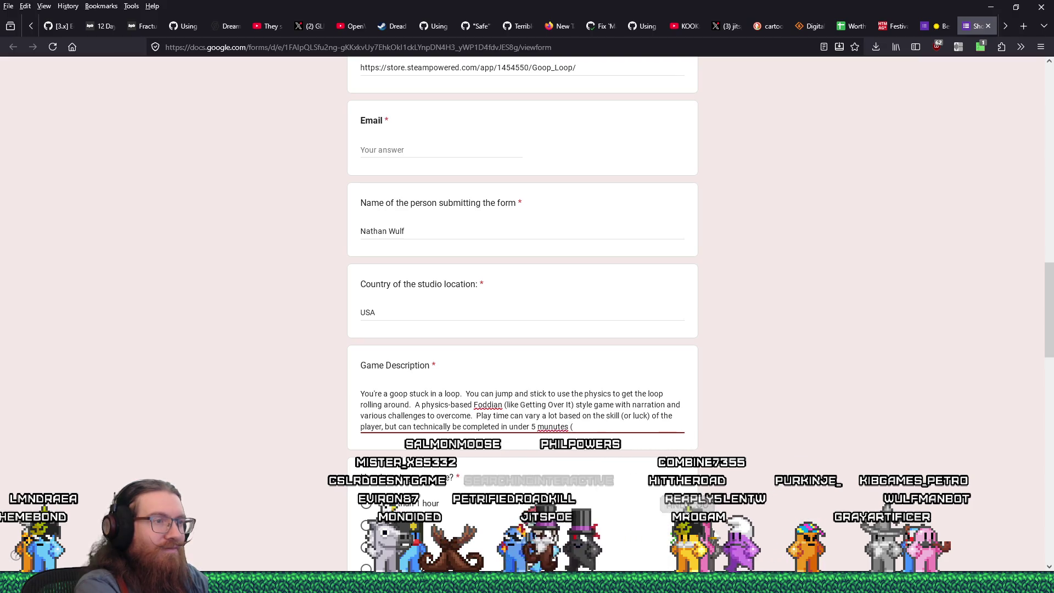
key("BackSpace")
type("inutes")
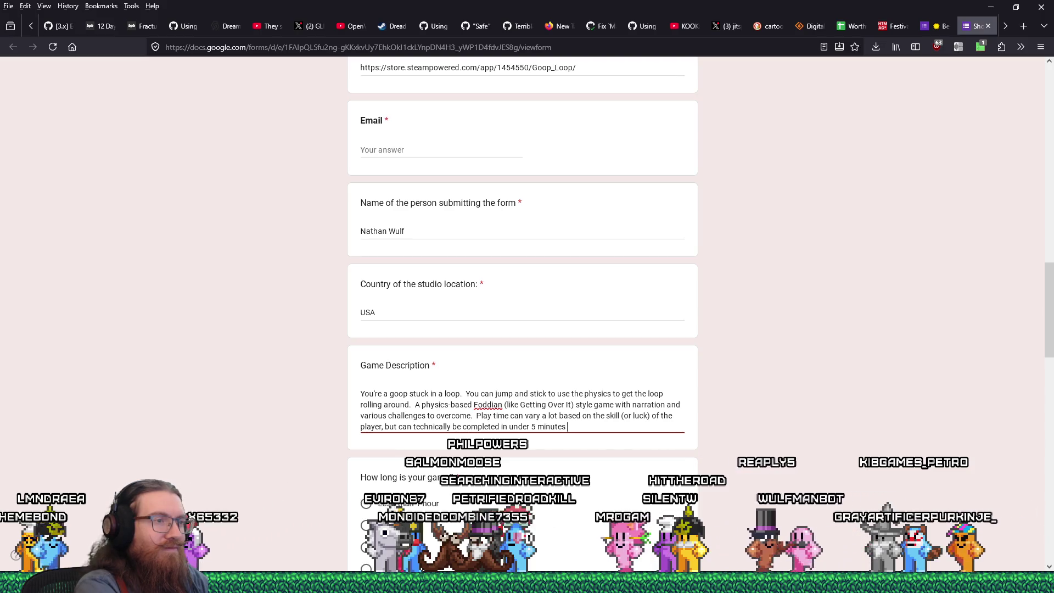
type("stically maybe")
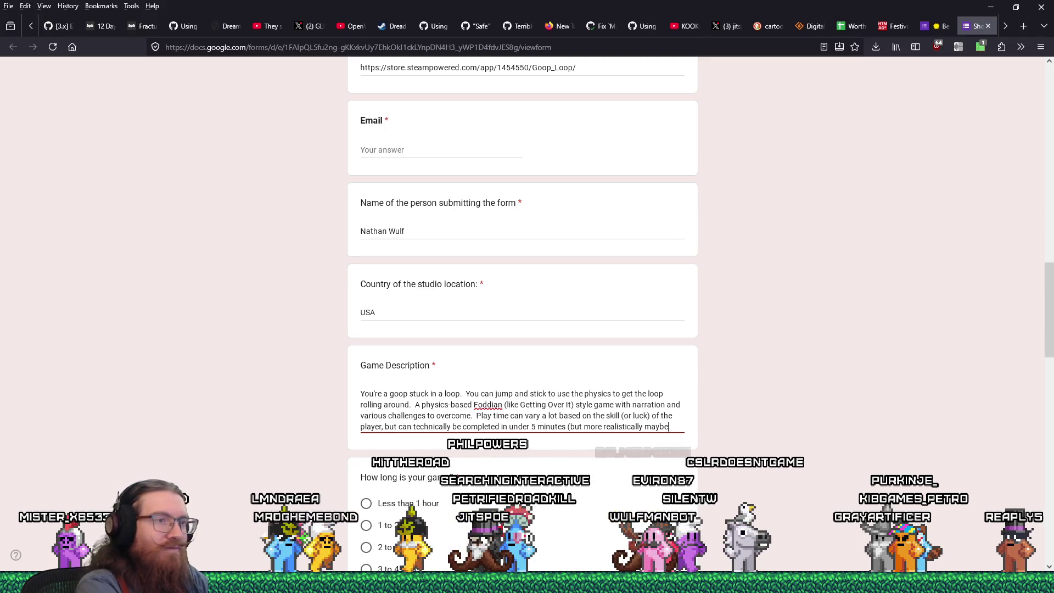
type(" 3 hours).")
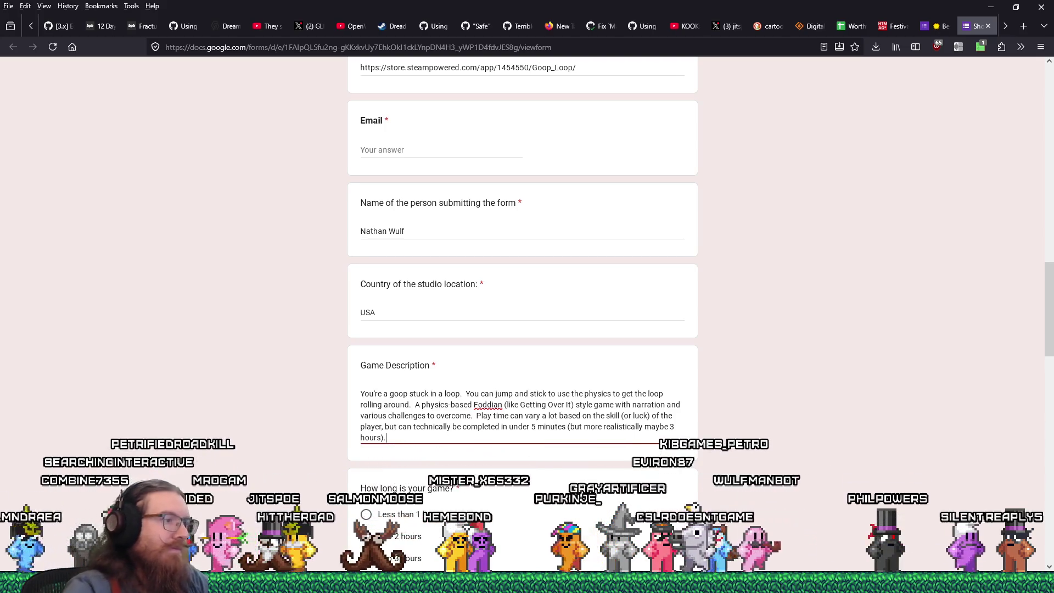
scroll(1001, 477, "down", 2)
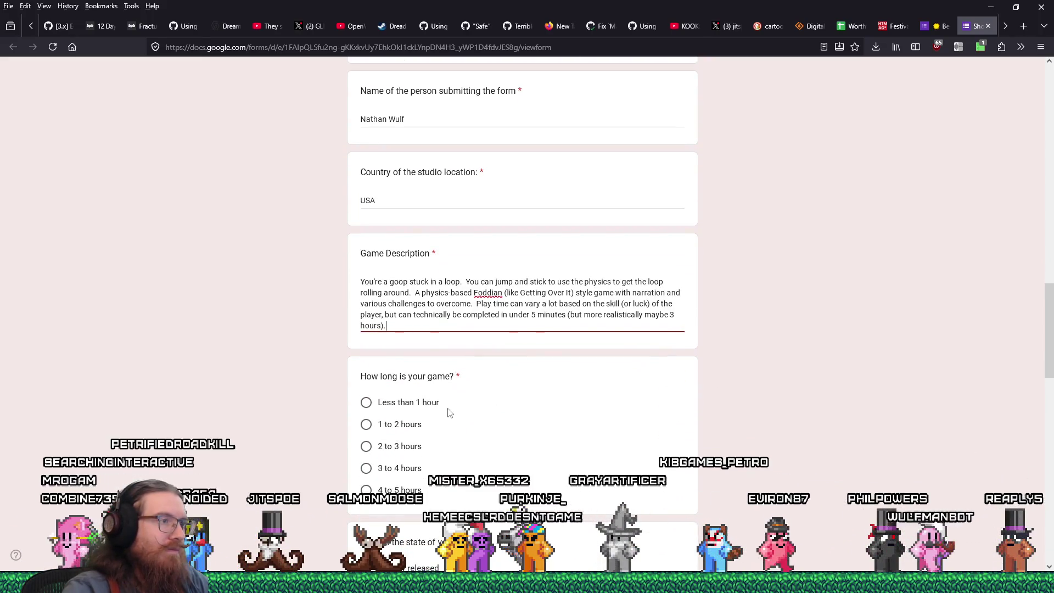
- Set the game length to 2 to 3 hours and mark the game as Already released
left_click(368, 448)
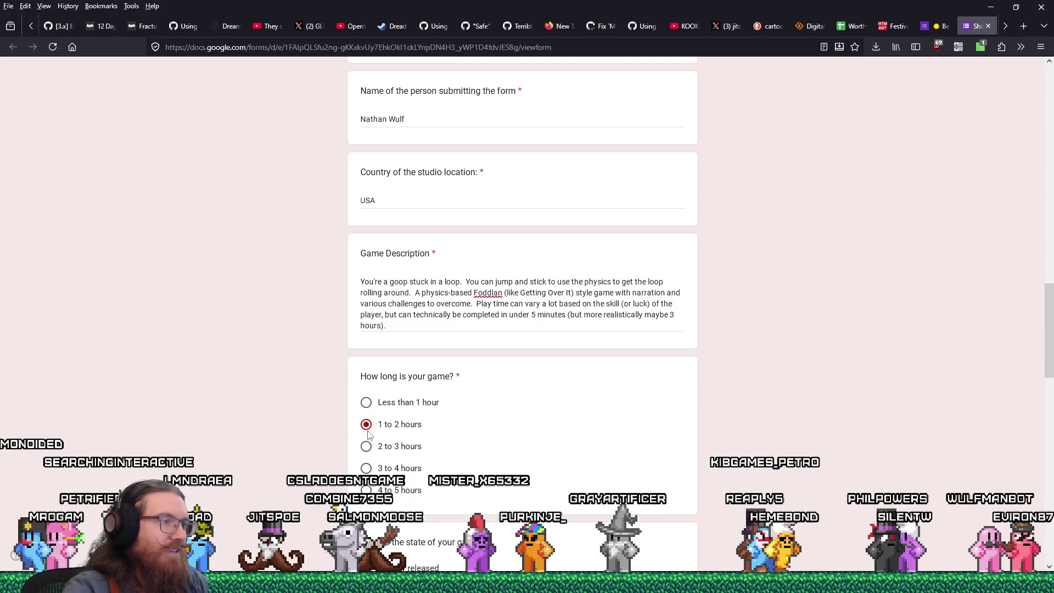
left_click(367, 447)
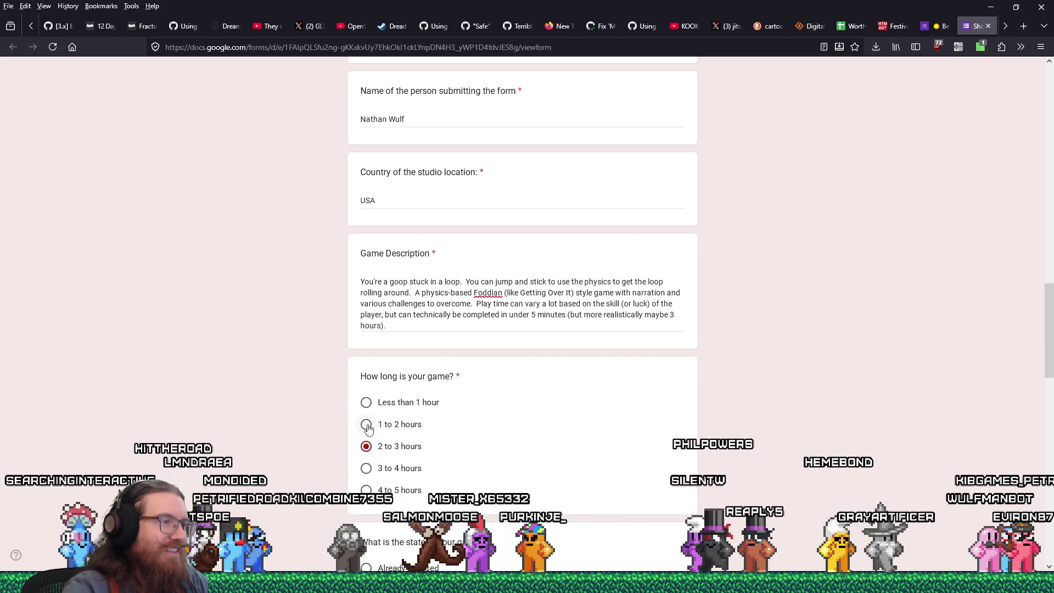
scroll(263, 426, "down", 2)
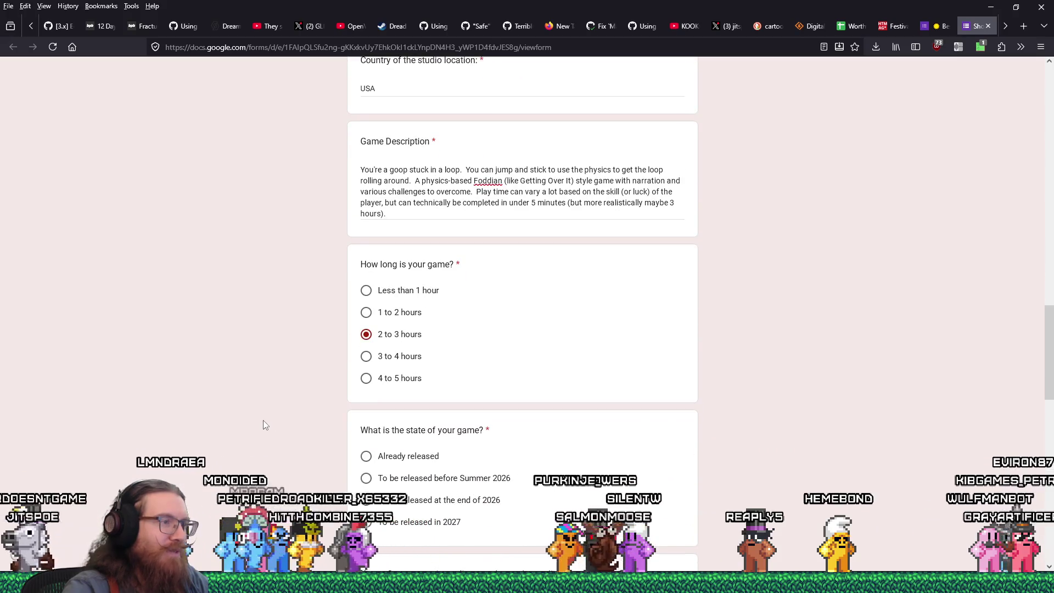
left_click(366, 456)
scroll(367, 456, "down", 3)
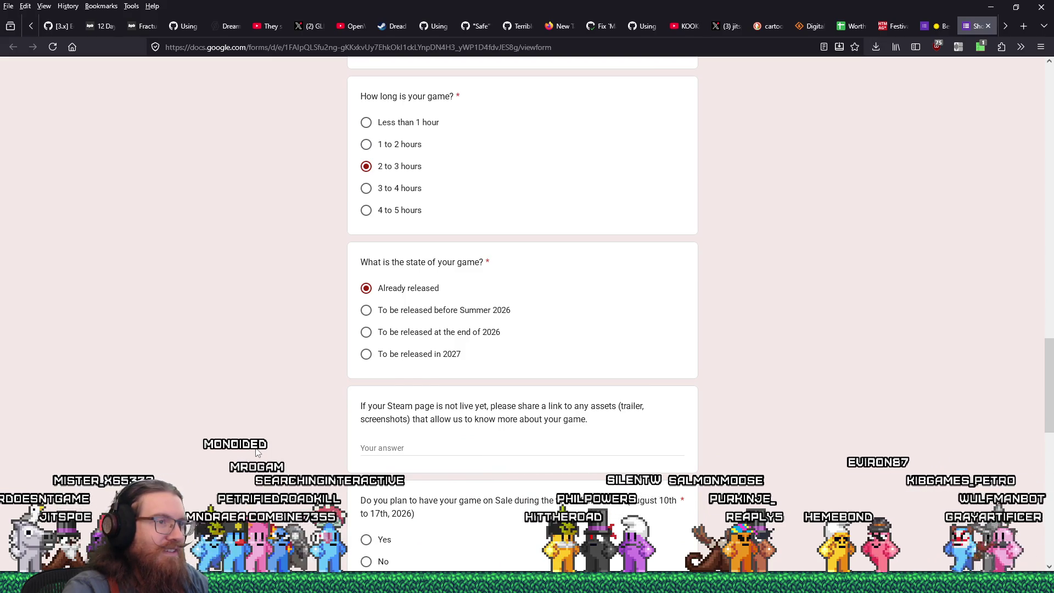
scroll(256, 452, "down", 2)
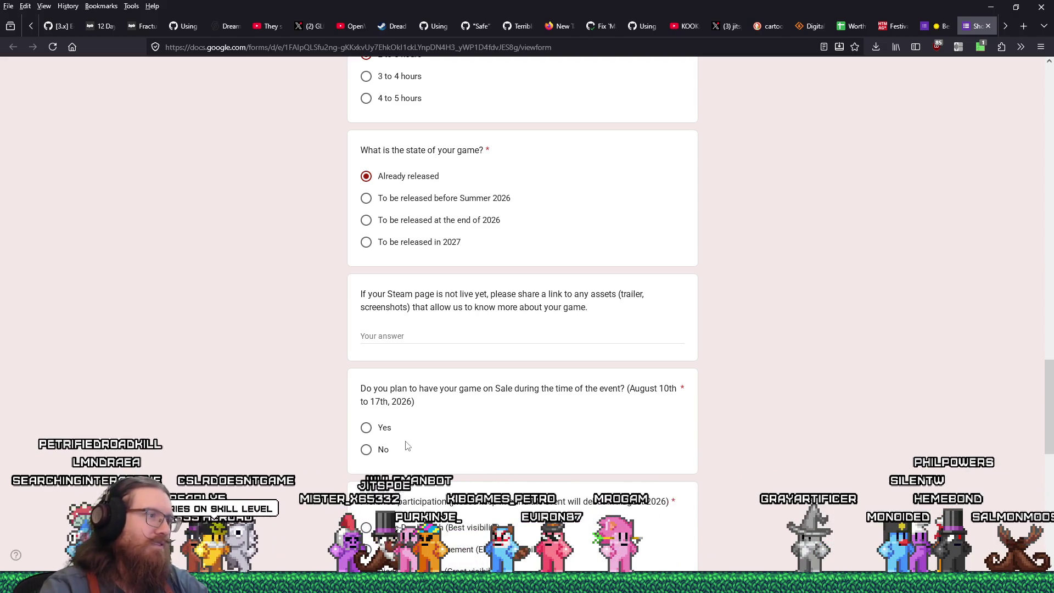
- Answer Yes to the sale question and choose Discounted game (Great visibility) participation
left_click(368, 429)
scroll(422, 420, "down", 1)
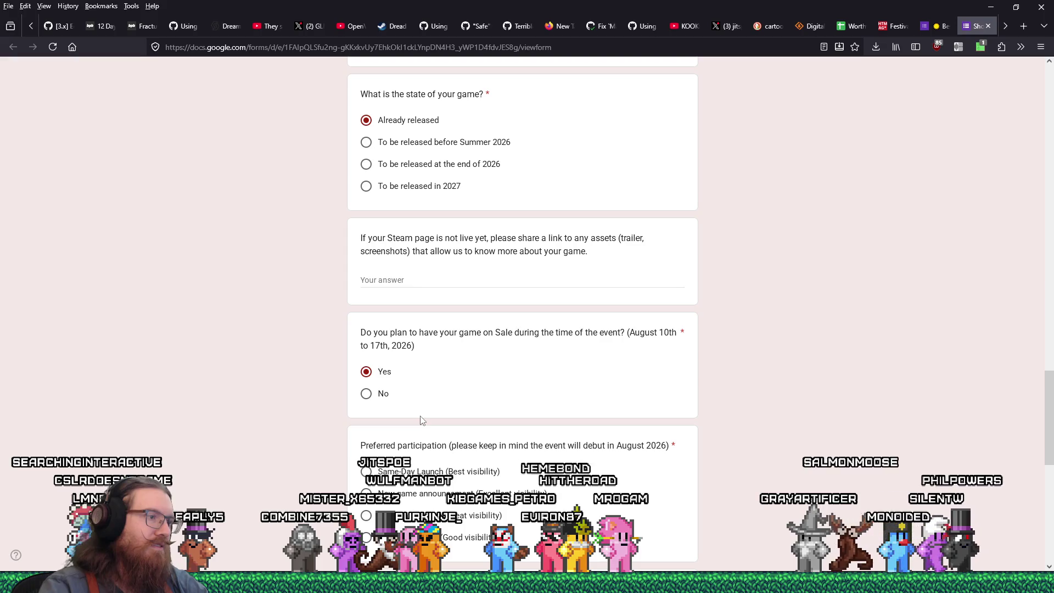
scroll(422, 420, "down", 1)
left_click(367, 461)
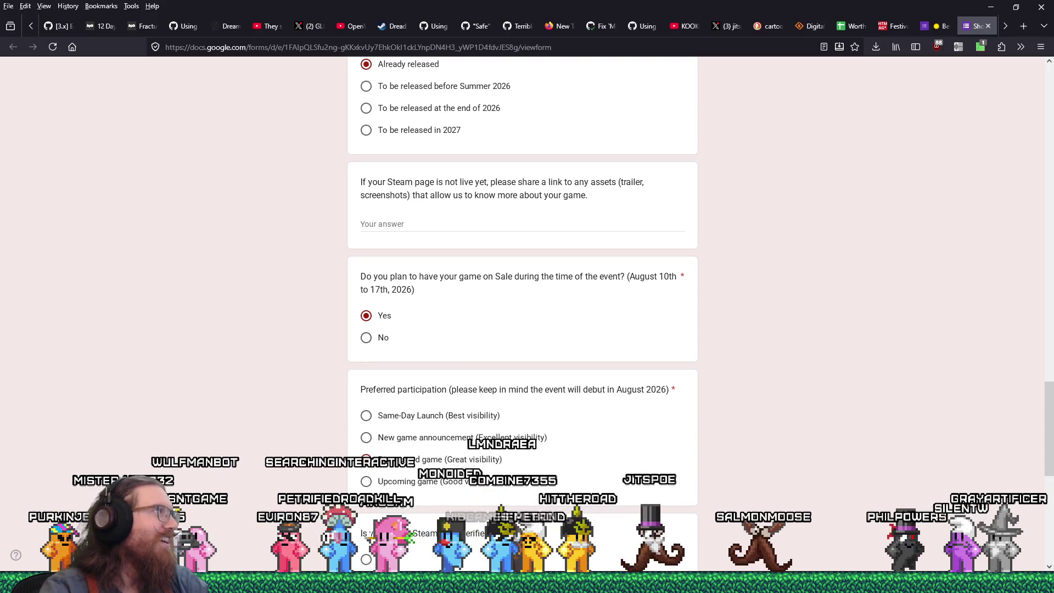
left_click(366, 460)
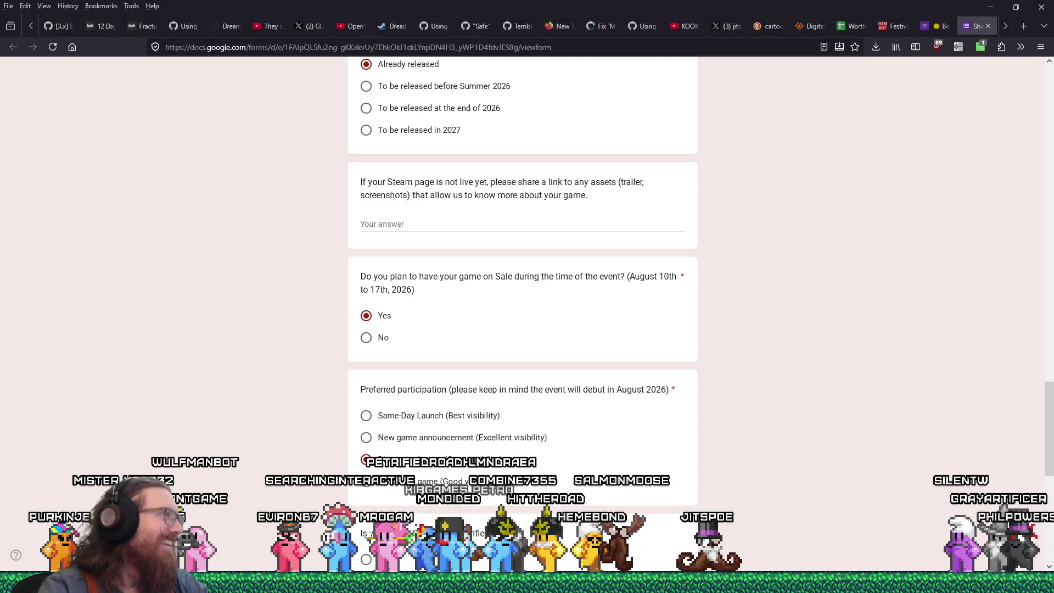
scroll(222, 361, "down", 1)
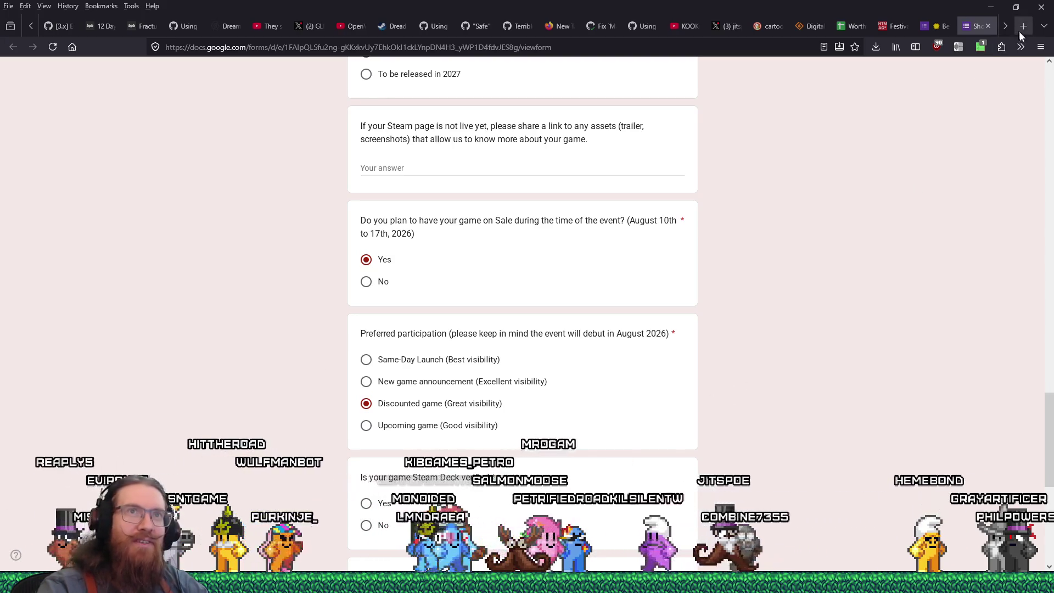
- Search the web for 'goop loop steam' in a new tab to reach the store page
key("ctrl+t")
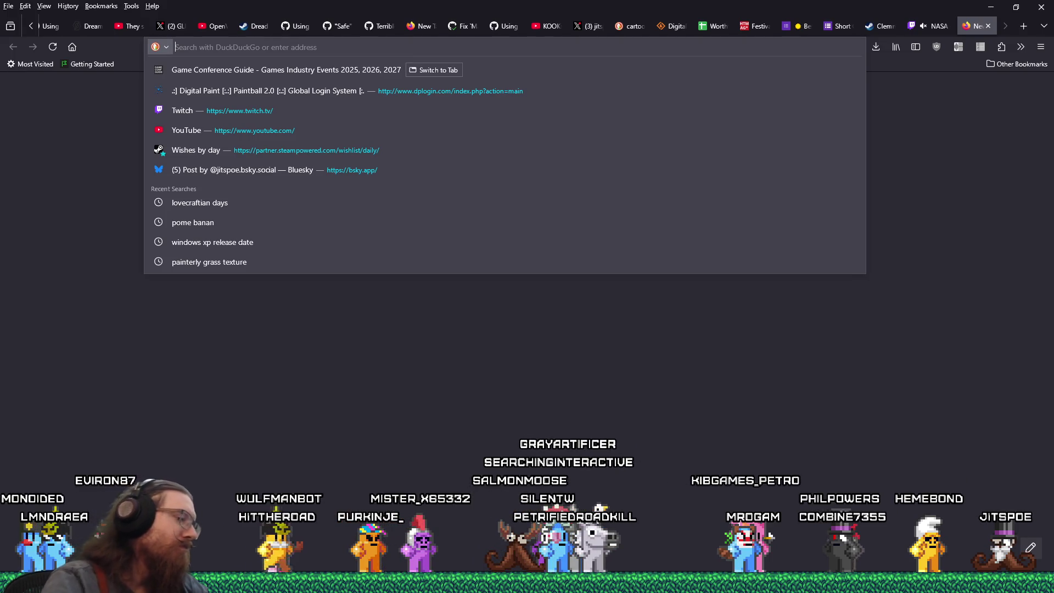
type("goop loop steam")
key("Return")
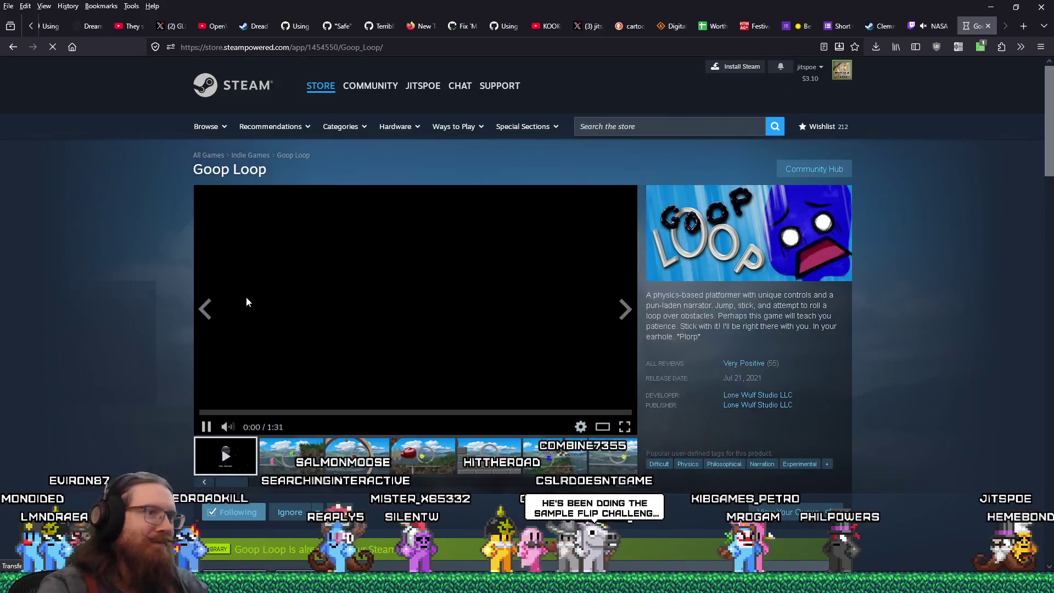
scroll(922, 326, "down", 10)
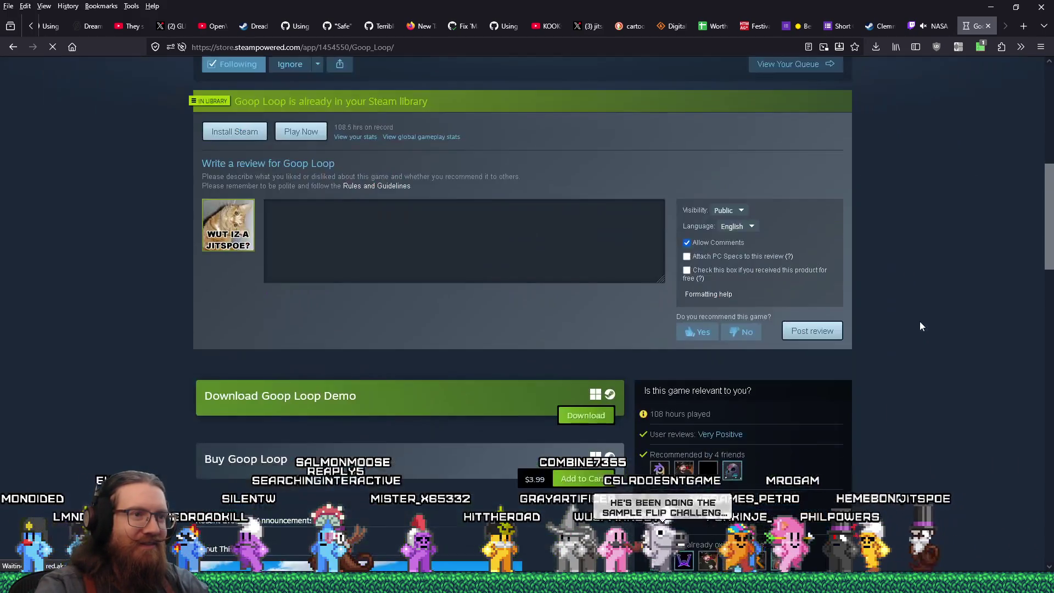
scroll(921, 326, "down", 1)
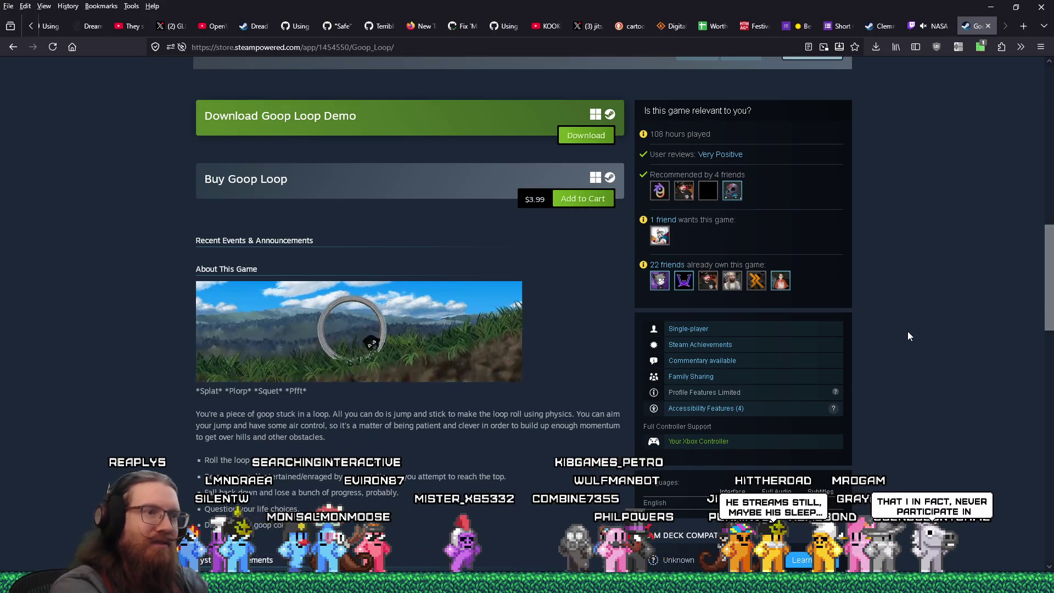
- Check Goop Loop's Steam Deck compatibility (Unknown) on the store page, then return to the form
key("ctrl+f")
type("verif")
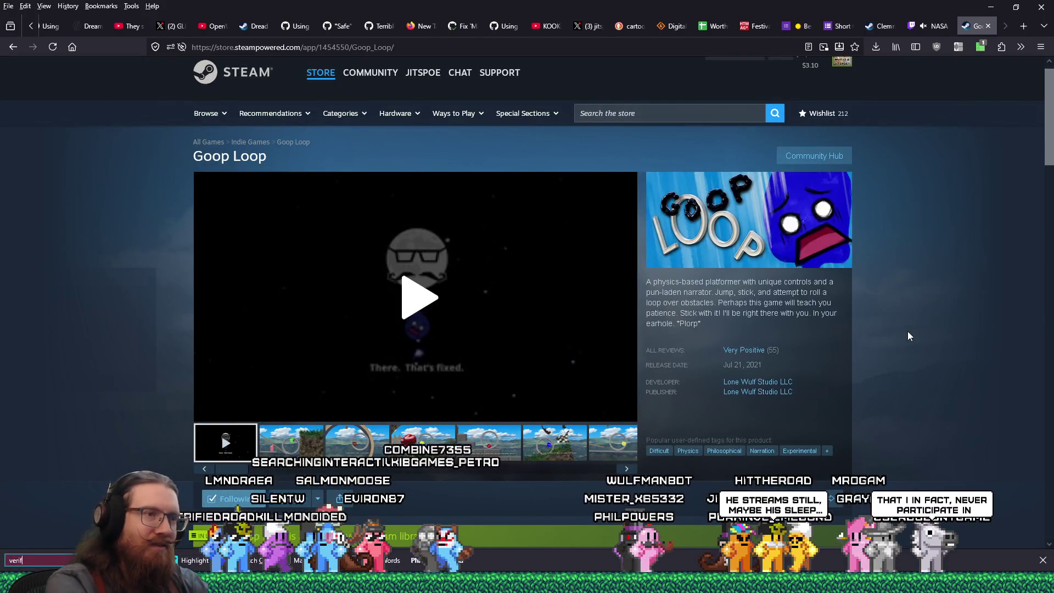
key("BackSpace")
key("BackSpace")
key("BackSpace")
type("deck")
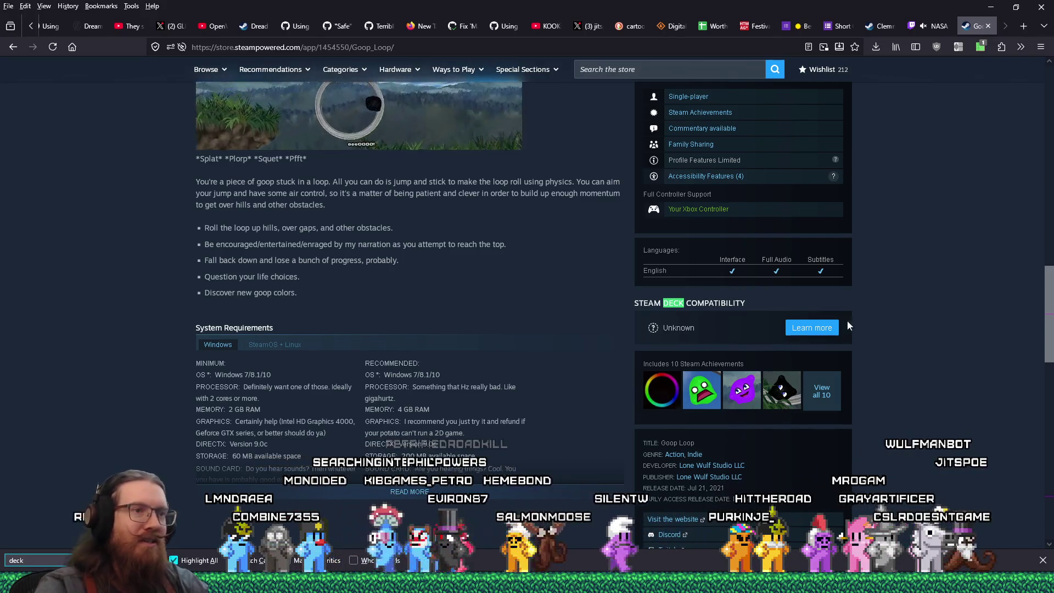
left_click(731, 325)
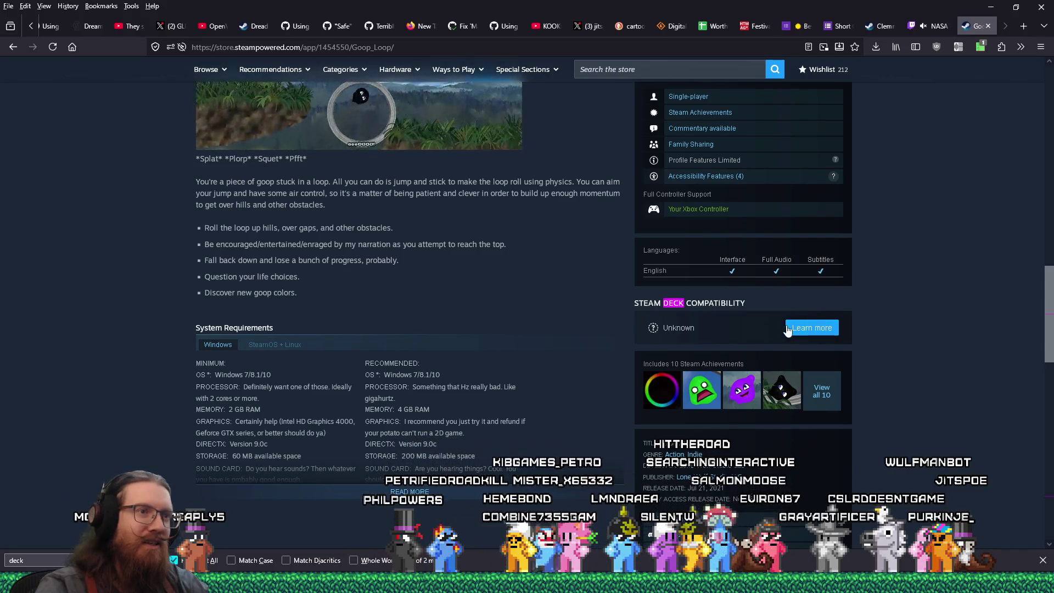
left_click(789, 329)
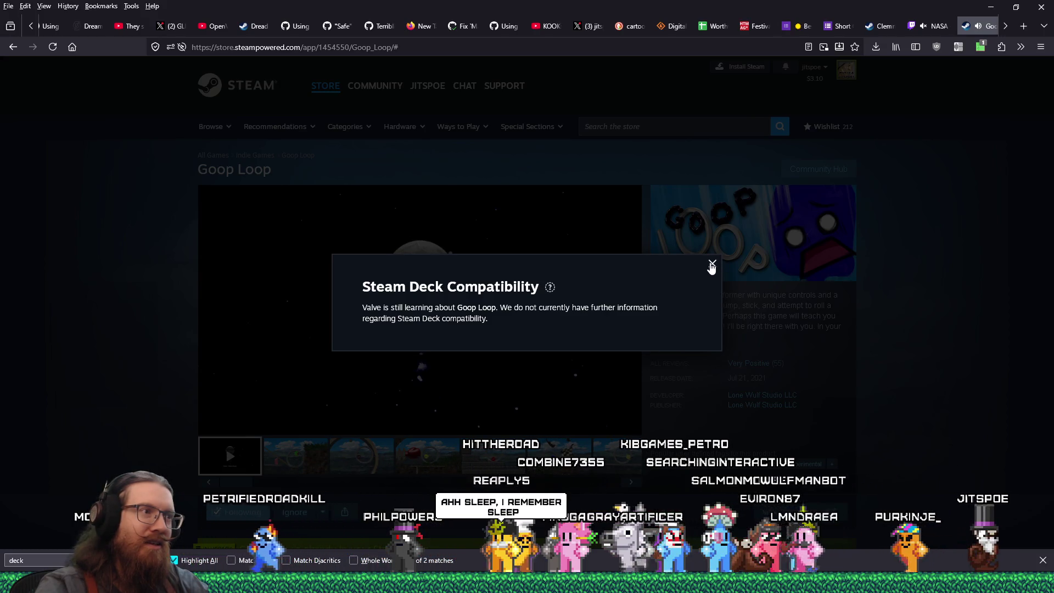
left_click(712, 265)
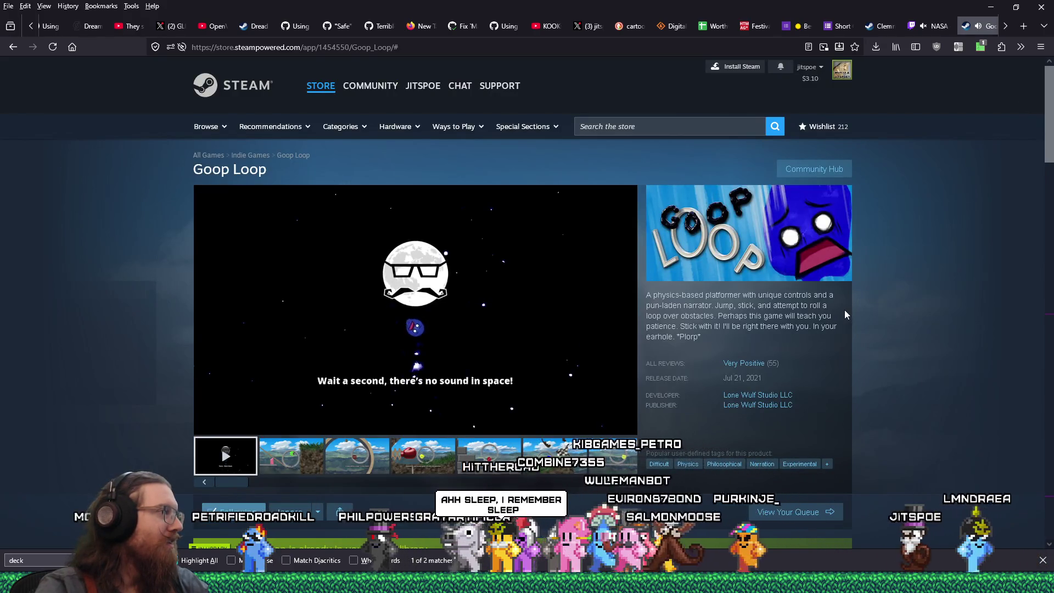
mouse_move(207, 428)
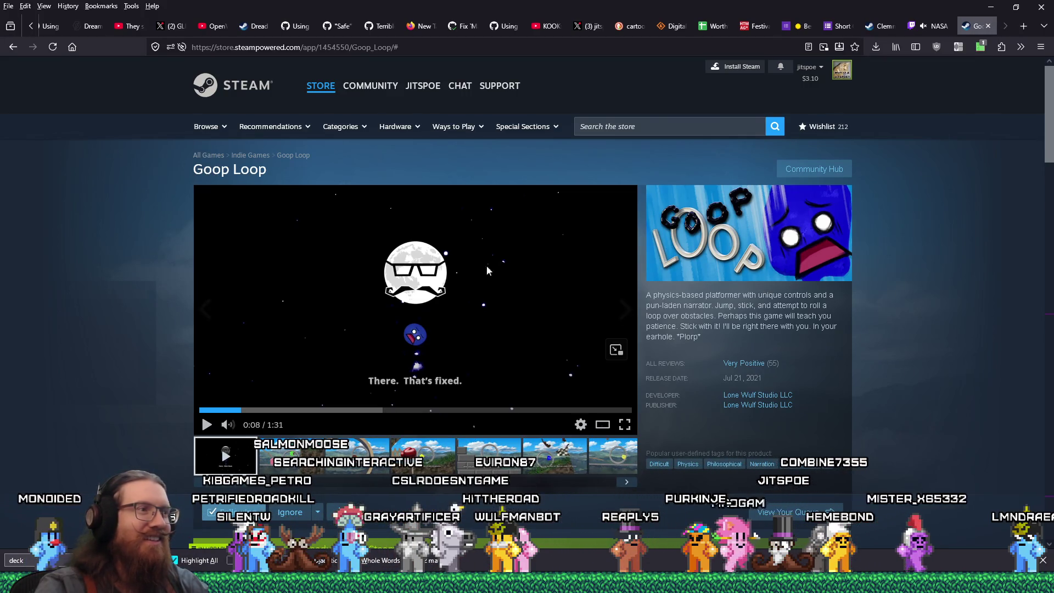
mouse_move(928, 25)
left_mouse_down()
mouse_move(954, 28)
mouse_move(918, 31)
left_mouse_up()
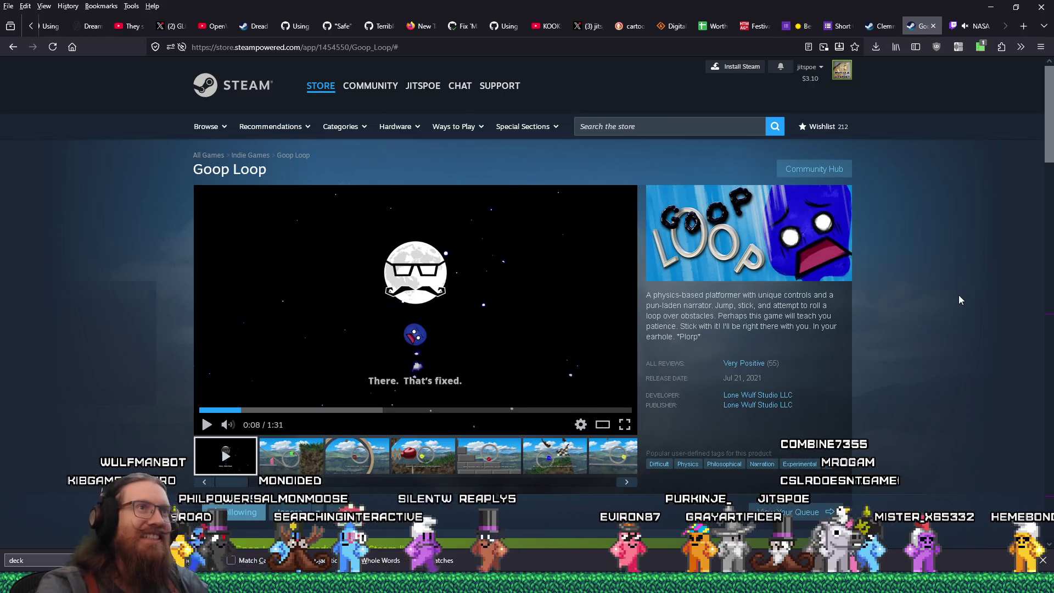
left_click(843, 26)
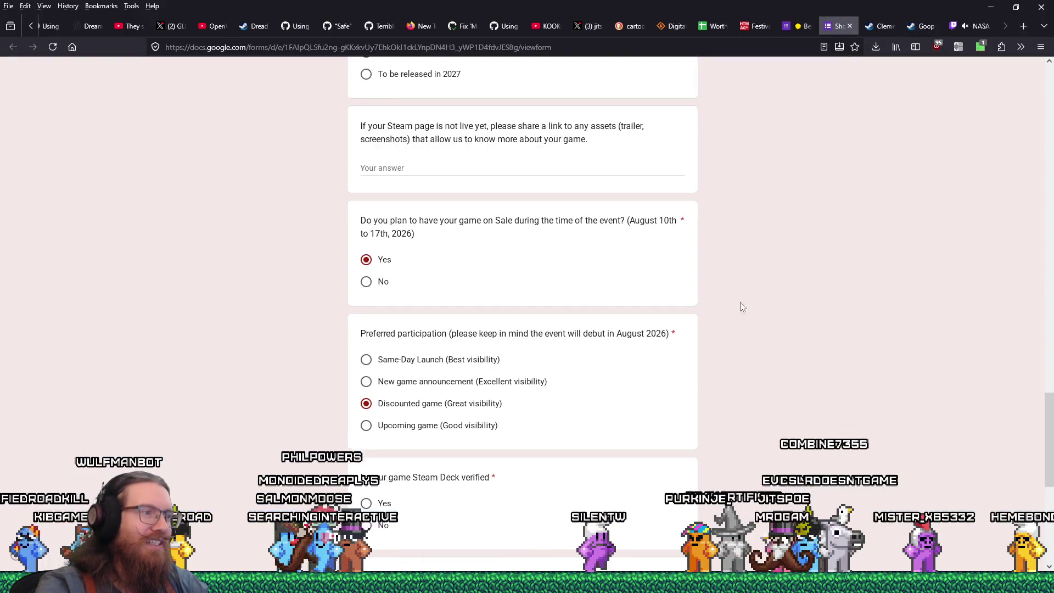
- Answer Steam Deck verified No, visual-material permission Yes, and Steam bundle interest Yes
scroll(472, 481, "down", 3)
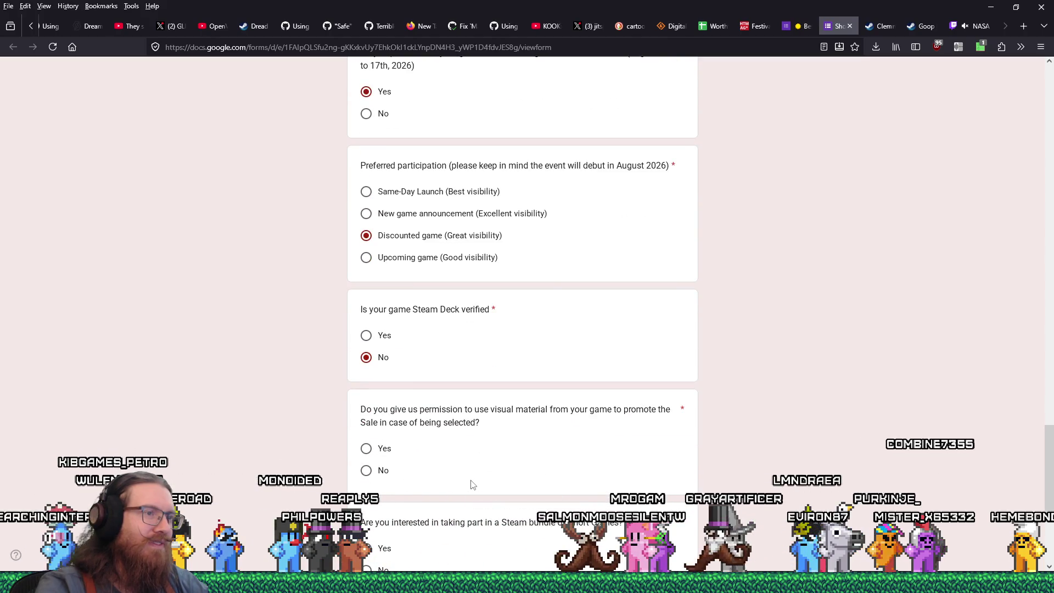
left_click(366, 449)
scroll(464, 443, "down", 2)
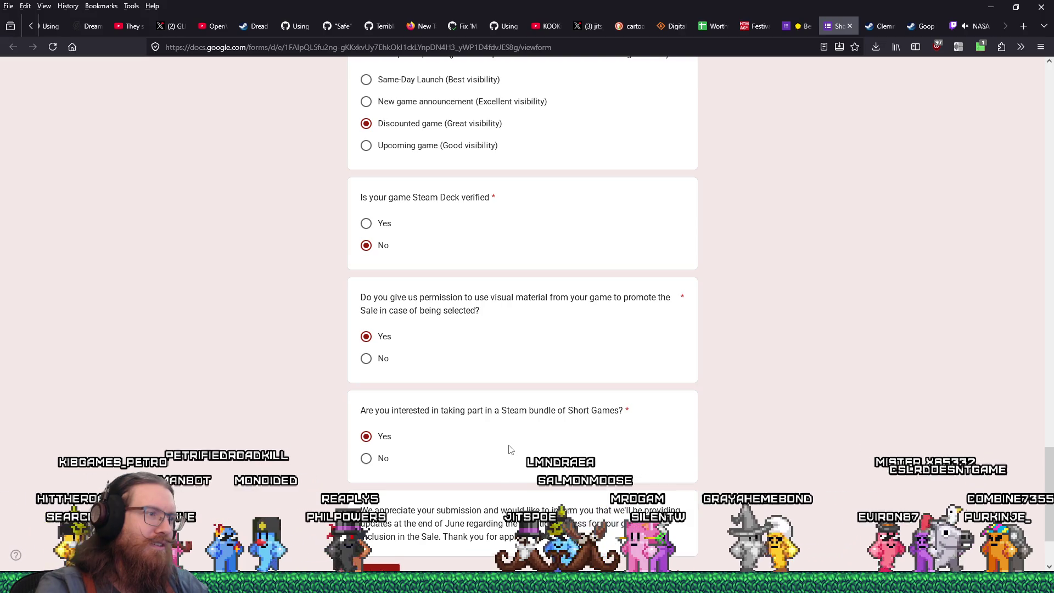
scroll(510, 449, "down", 1)
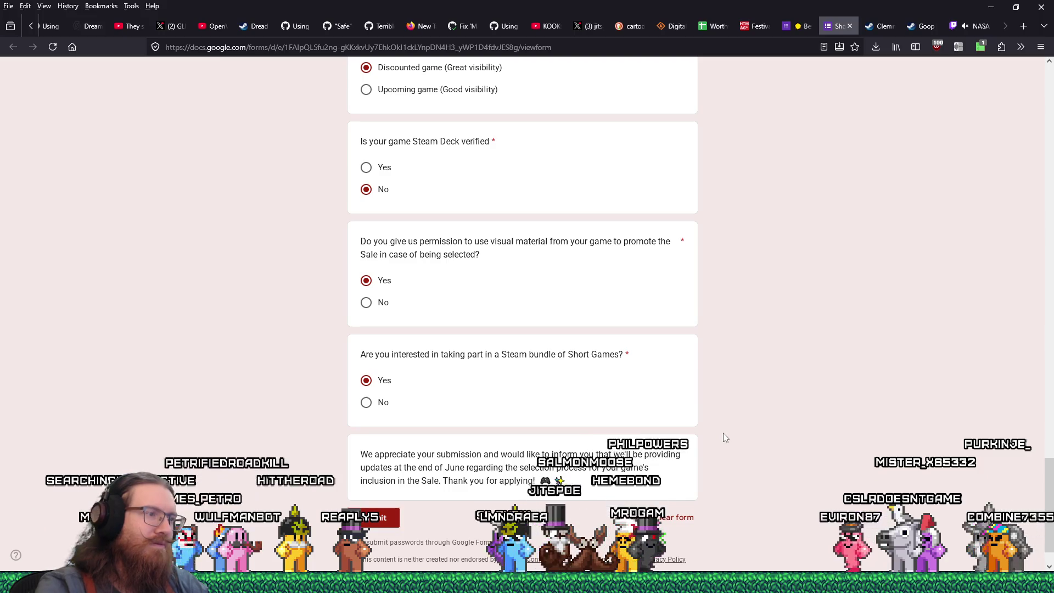
scroll(723, 433, "up", 1)
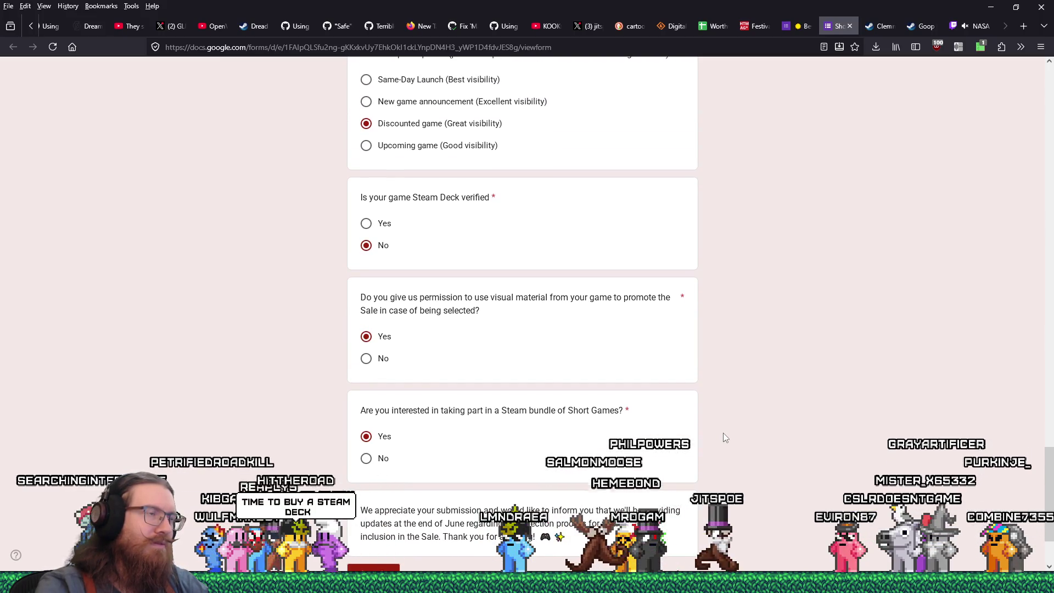
scroll(723, 436, "up", 1)
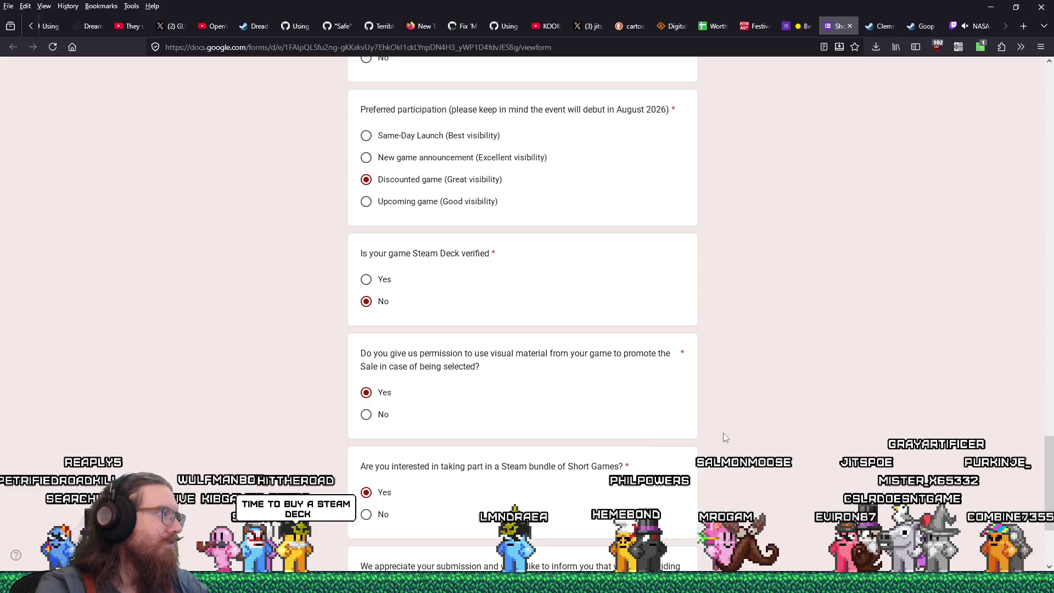
scroll(723, 437, "up", 1)
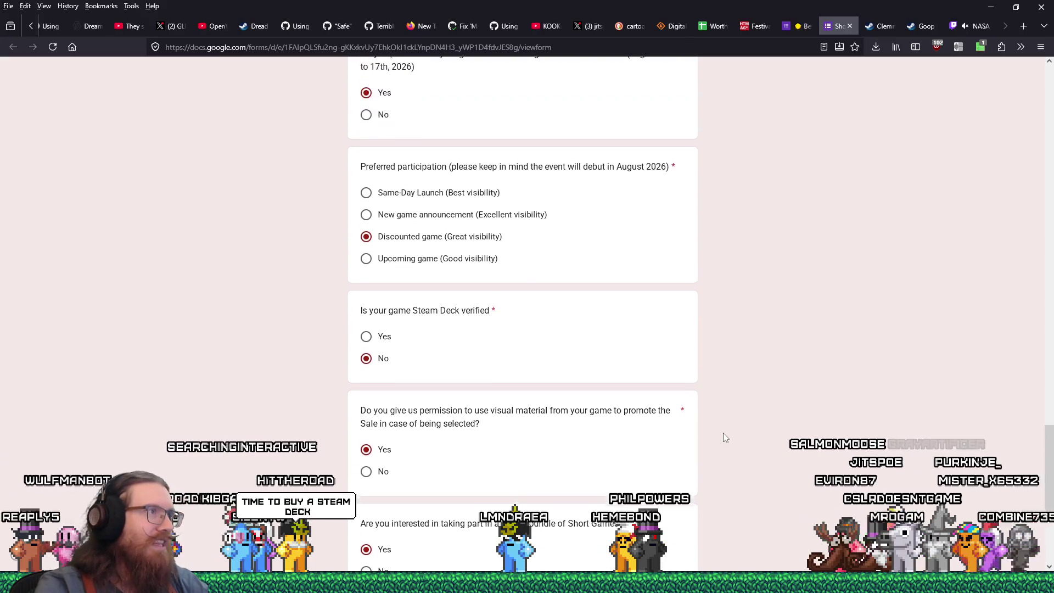
scroll(723, 437, "up", 1)
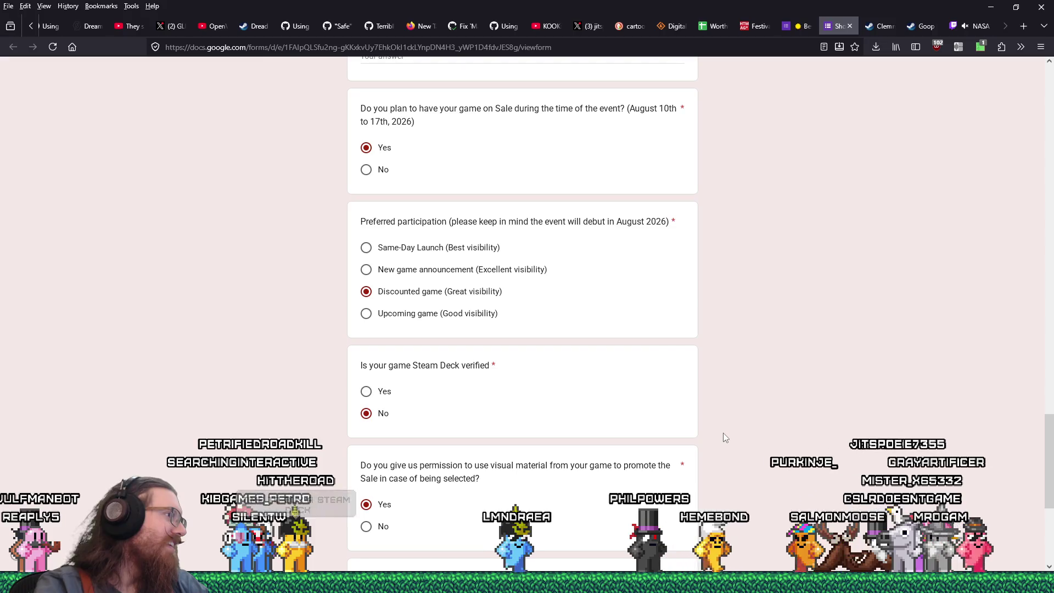
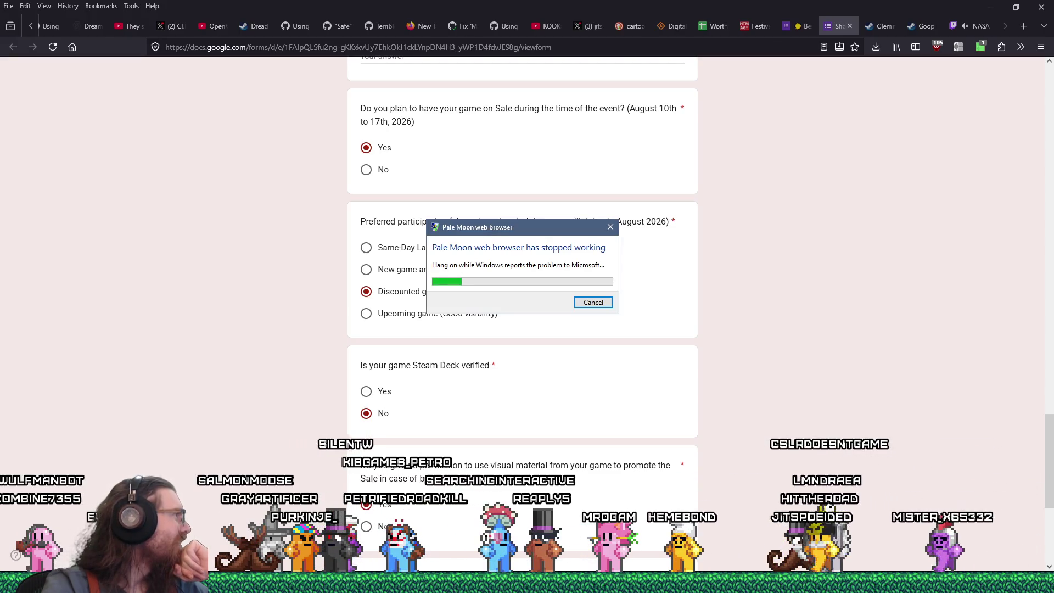
- Dismiss the Pale Moon crash notice and start a 'steam deck verification' search in a new tab
left_click(583, 307)
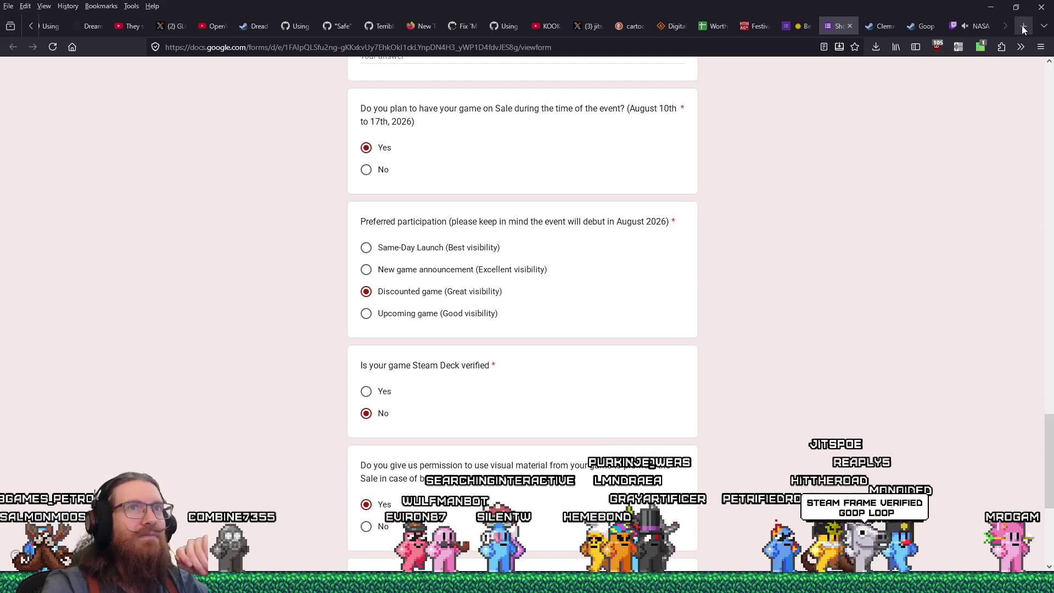
key("ctrl+t")
type("ste")
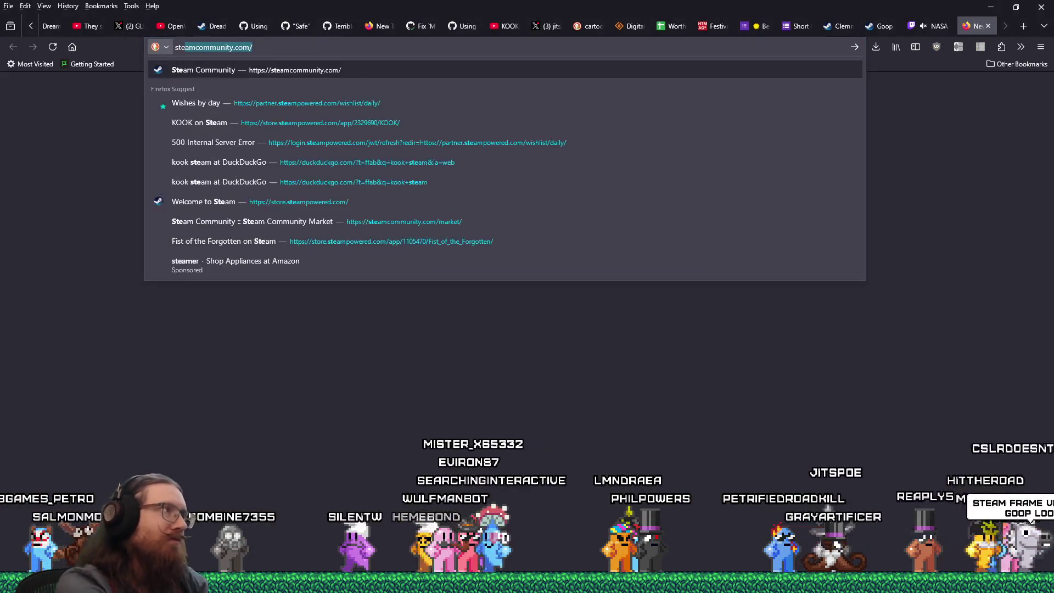
type("am deck verification")
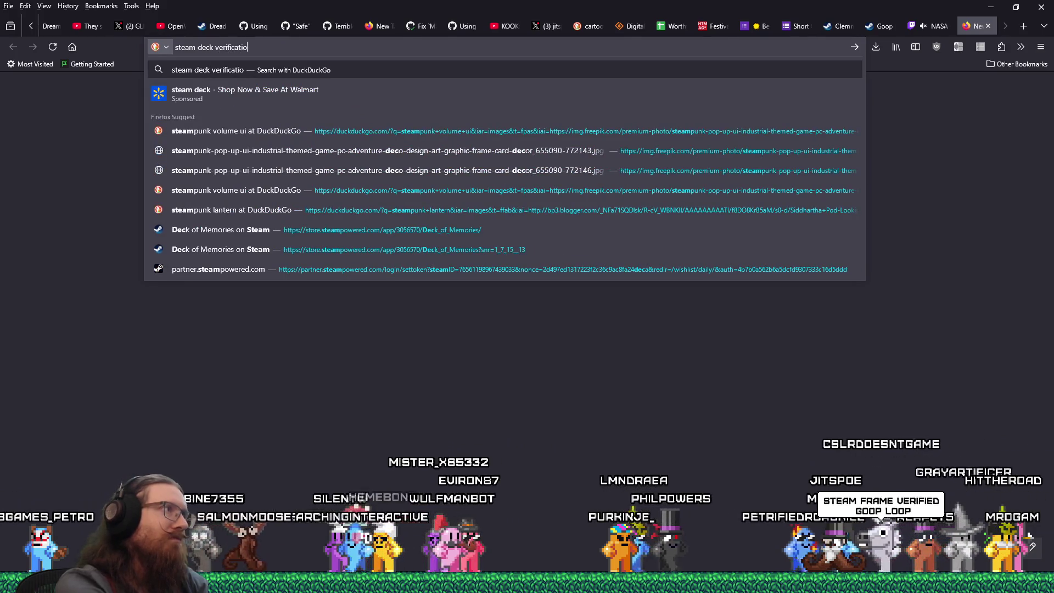
- Run the 'steam deck verification' search and open the Steamworks Steam Deck Compatibility Review Process page
key("Return")
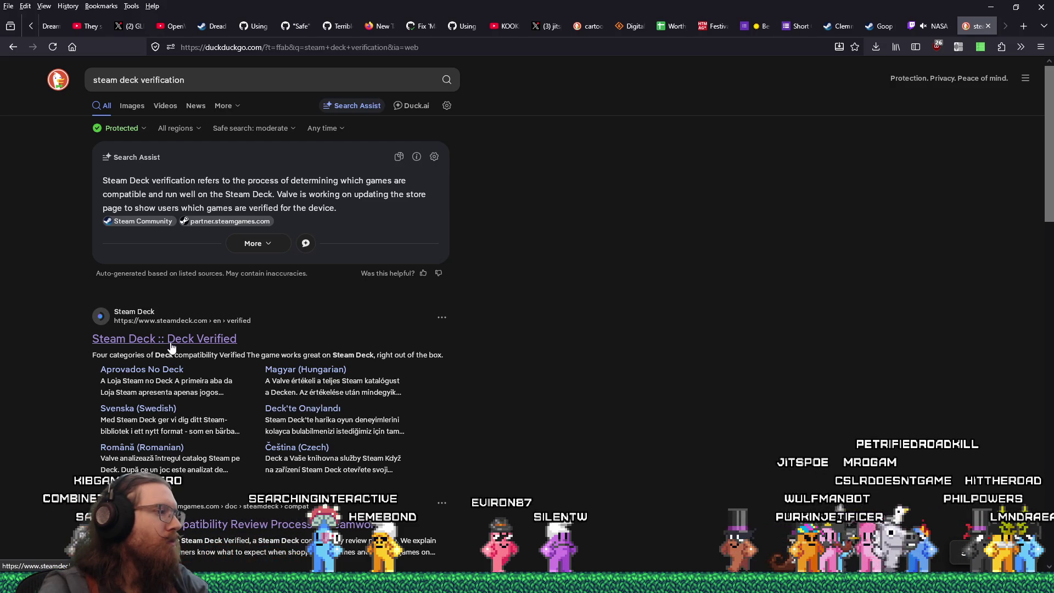
left_click(247, 524)
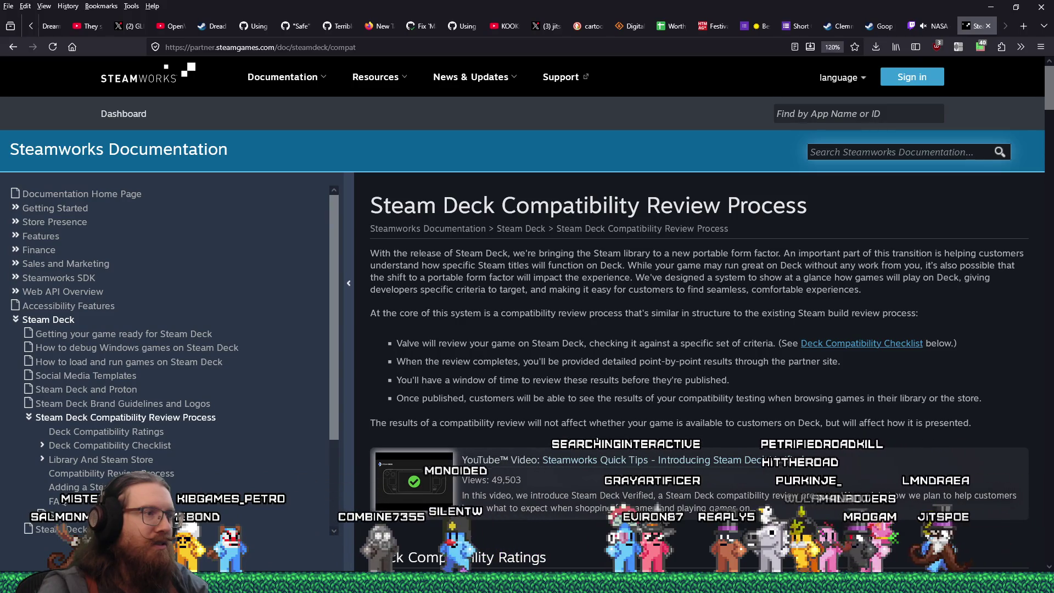
- Highlight the review-process bullets, then read through ratings, checklist and store sections down to the FAQ
mouse_move(446, 343)
left_mouse_down()
mouse_move(774, 346)
mouse_move(585, 355)
mouse_move(540, 376)
mouse_move(526, 394)
left_mouse_up()
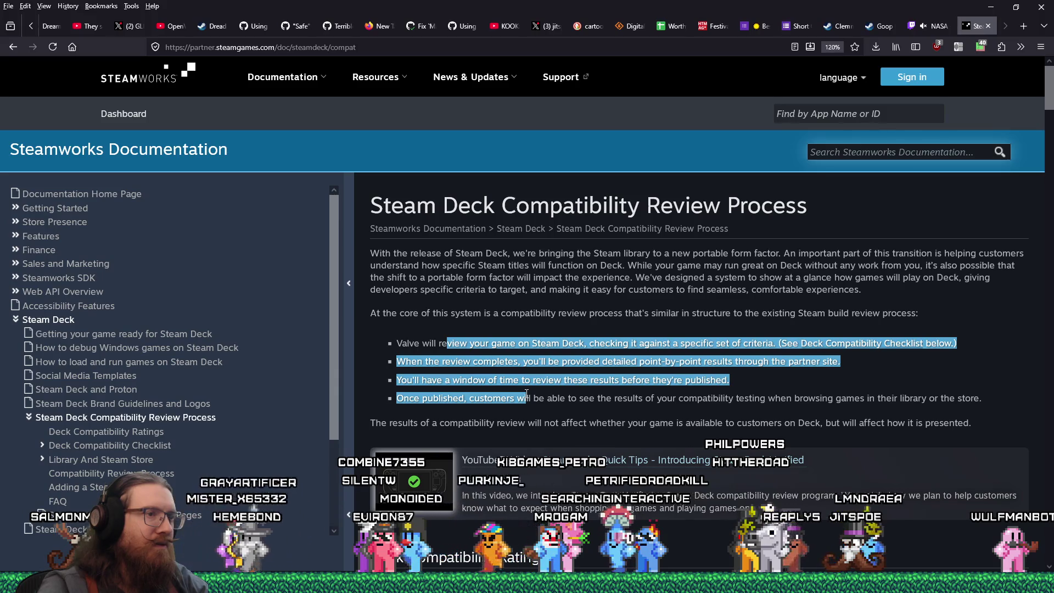
scroll(527, 396, "down", 2)
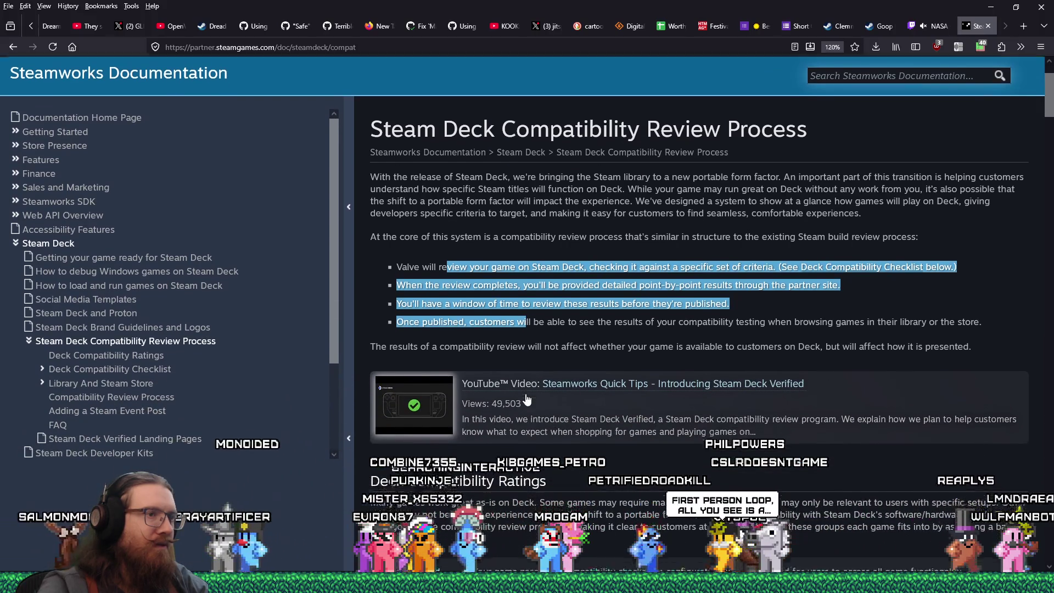
scroll(526, 397, "down", 4)
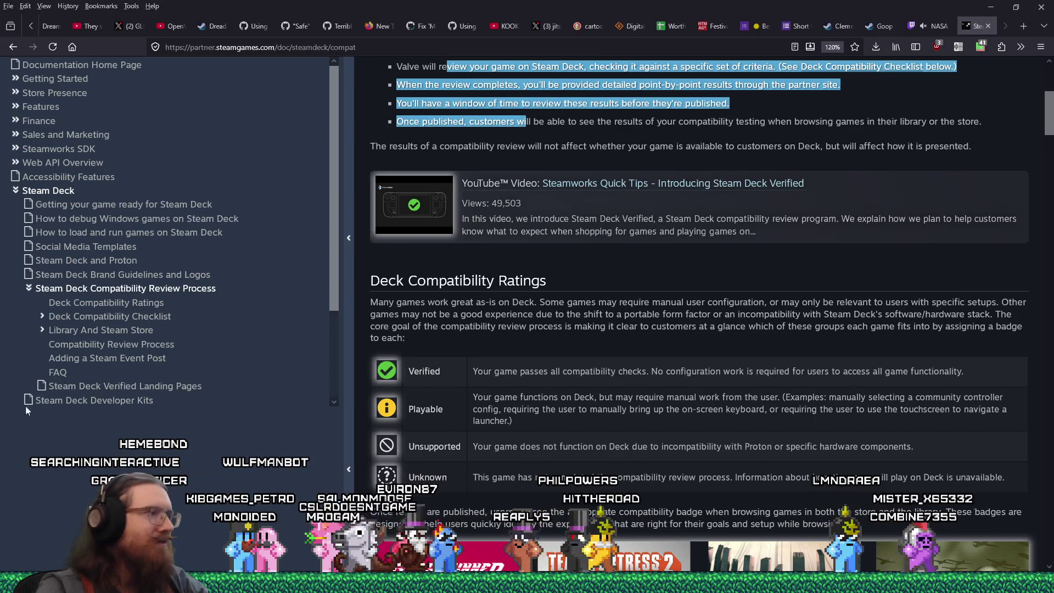
scroll(628, 368, "down", 10)
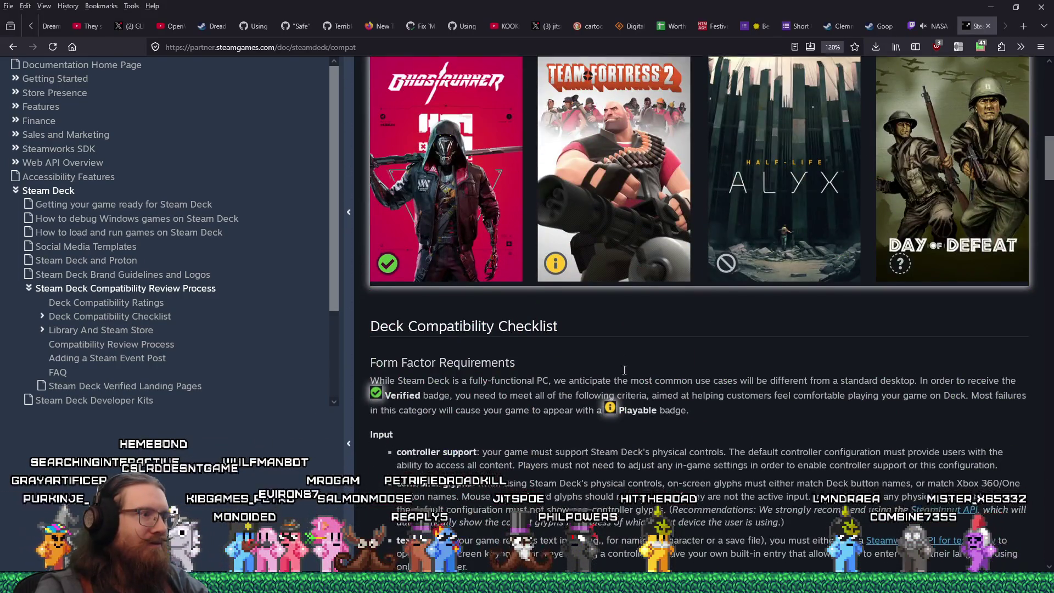
scroll(623, 372, "down", 4)
scroll(623, 372, "down", 4)
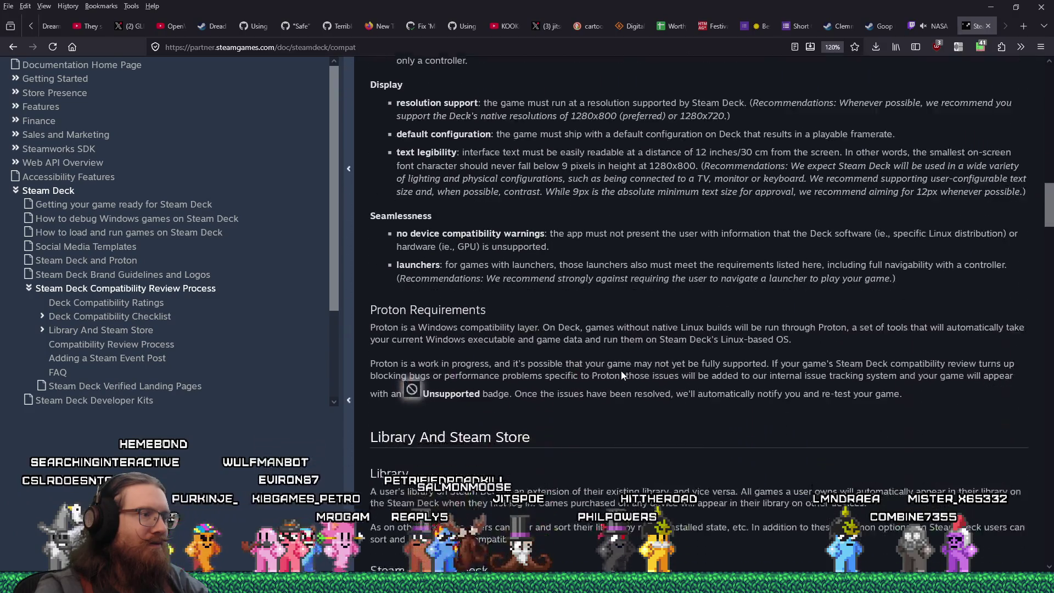
scroll(621, 370, "down", 12)
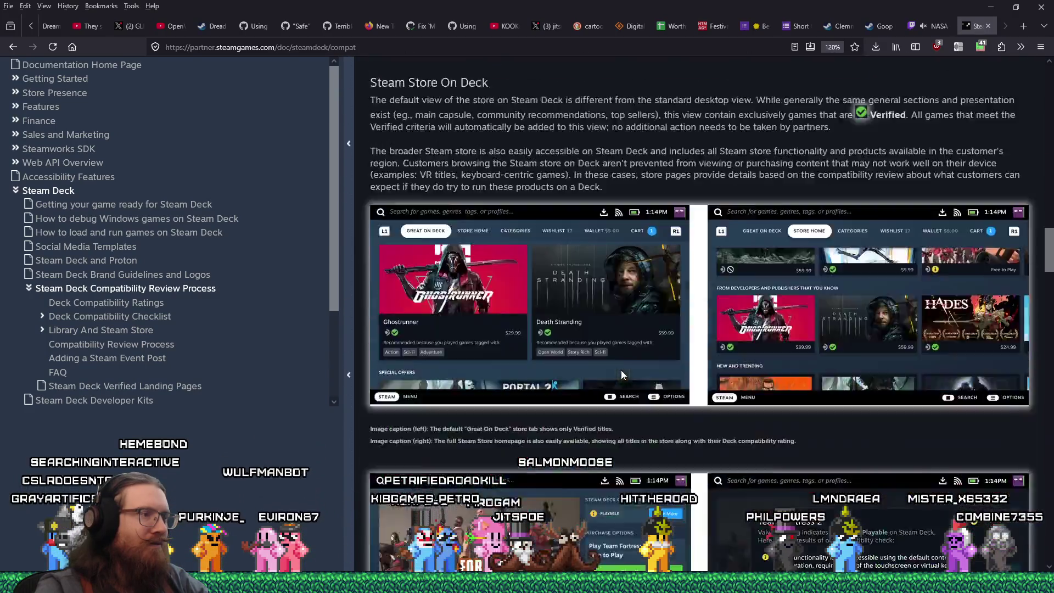
scroll(621, 372, "down", 16)
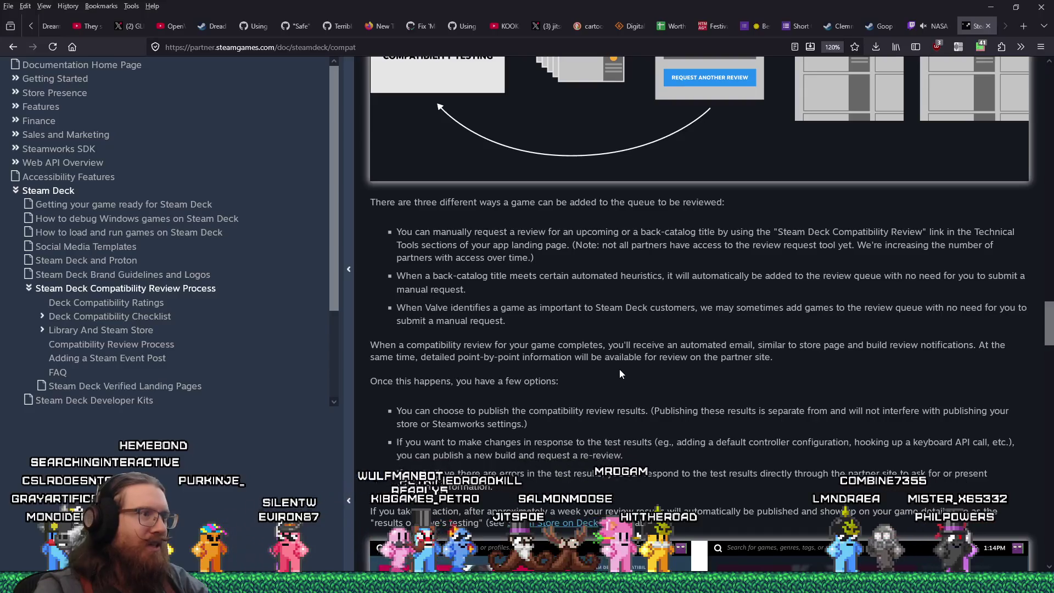
scroll(620, 372, "down", 5)
scroll(619, 369, "down", 15)
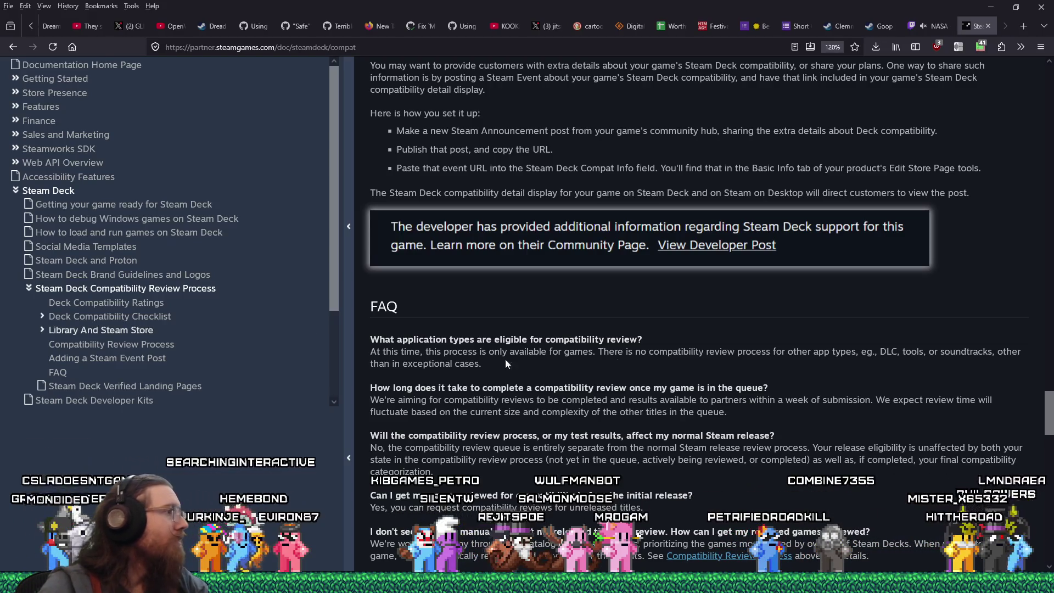
- Find 'submit' on the page (11 matches) and mark the automatic and manual review-queue bullets
key("ctrl+f")
type("submit")
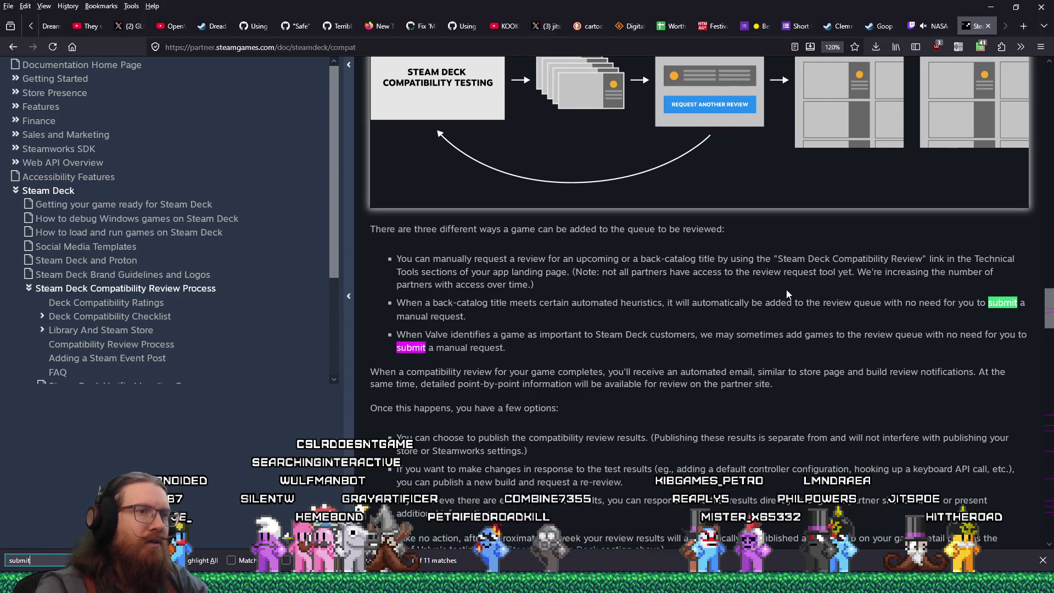
mouse_move(824, 297)
left_mouse_down()
mouse_move(873, 301)
mouse_move(398, 302)
mouse_move(463, 324)
left_mouse_up()
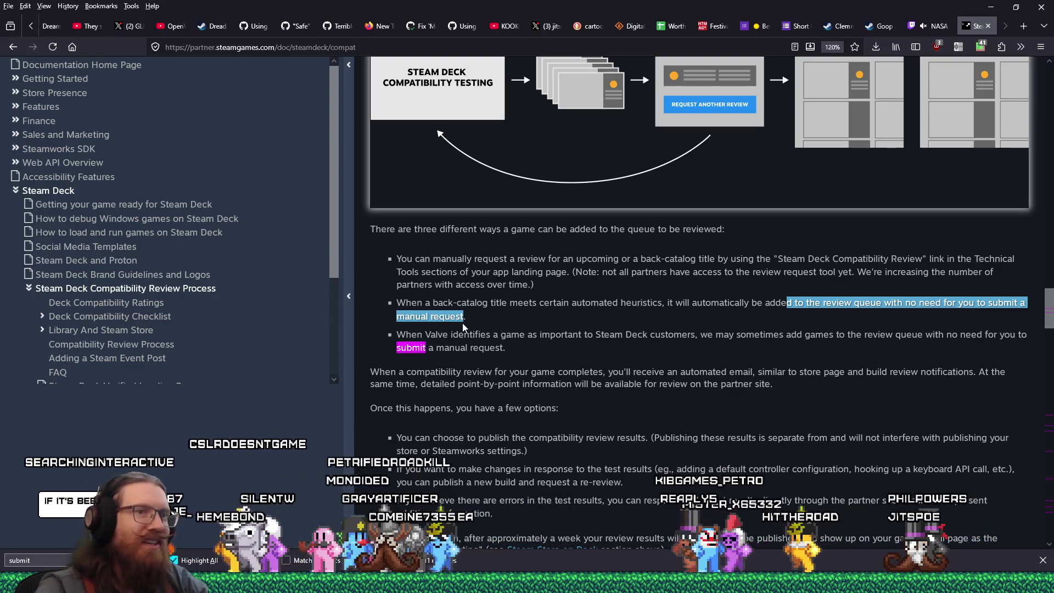
left_click_drag(462, 323, 440, 321)
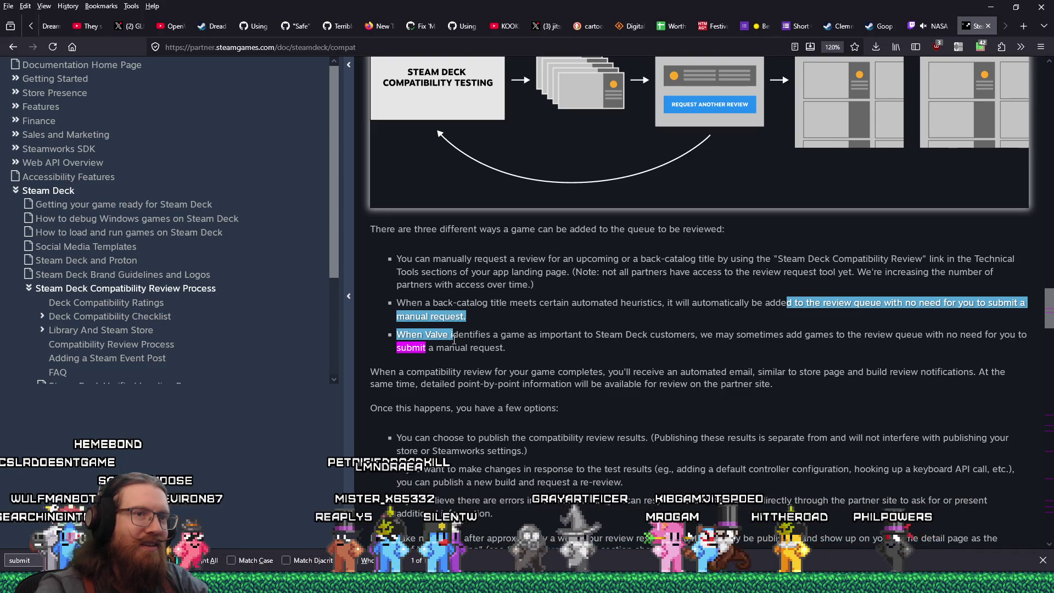
left_click(491, 318)
left_click_drag(407, 259, 924, 259)
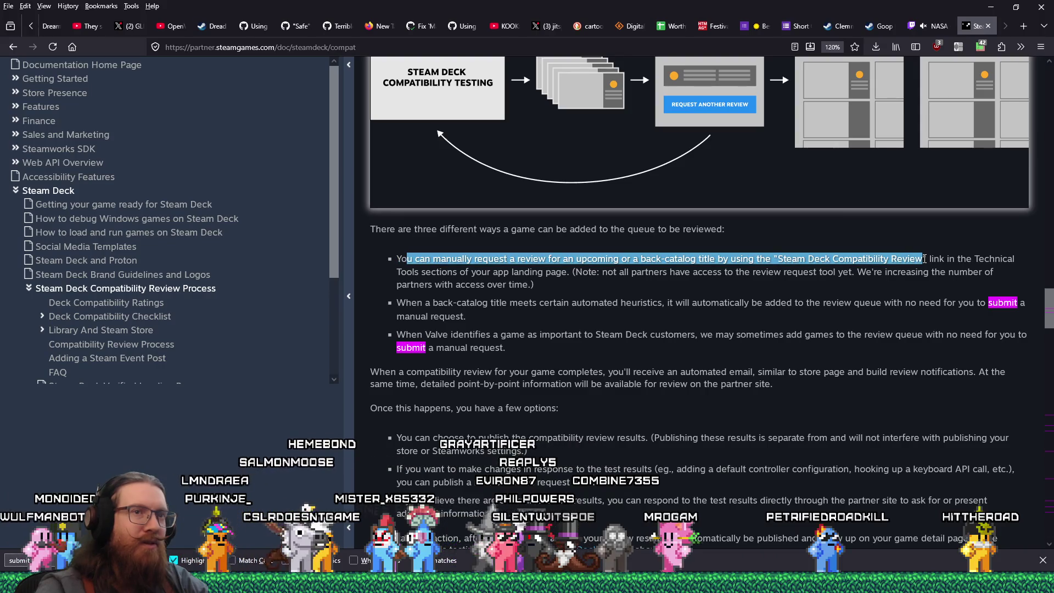
left_click_drag(845, 267, 648, 279)
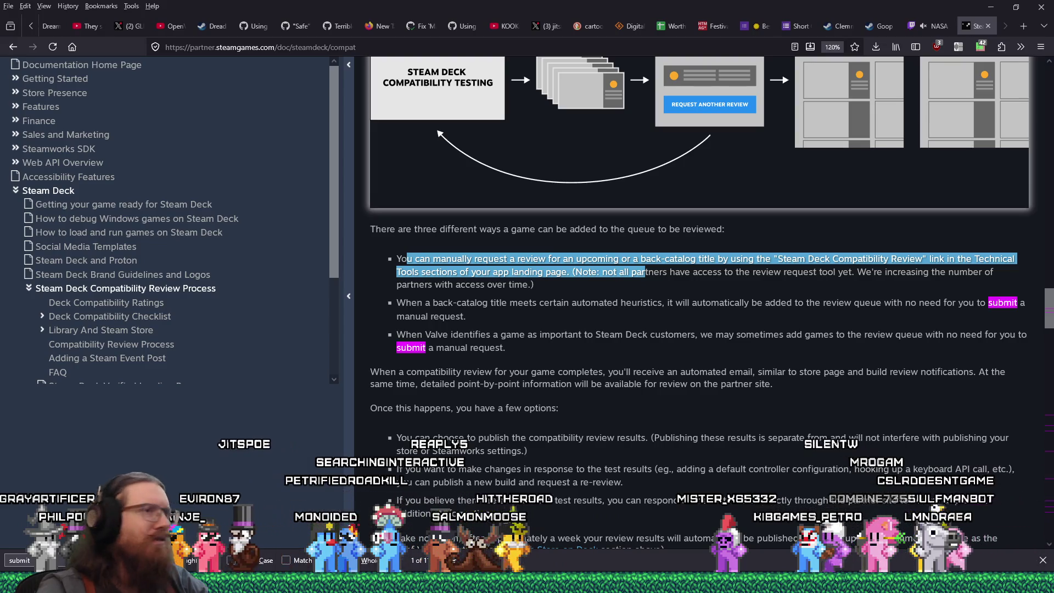
left_click(856, 282)
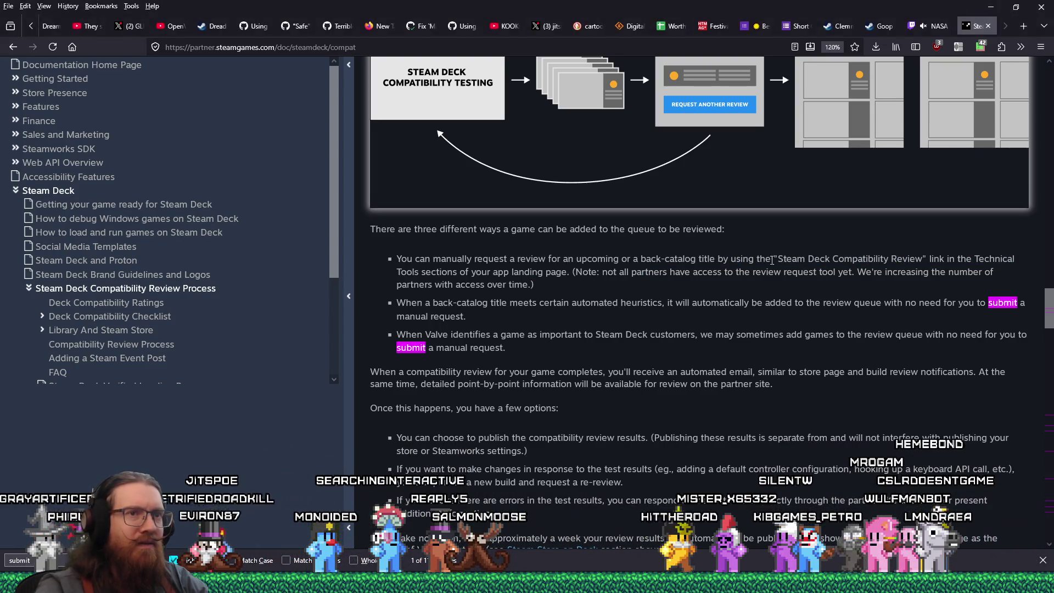
left_click_drag(419, 259, 429, 278)
mouse_move(539, 269)
left_mouse_down()
mouse_move(564, 272)
mouse_move(559, 282)
mouse_move(591, 271)
mouse_move(595, 283)
left_mouse_up()
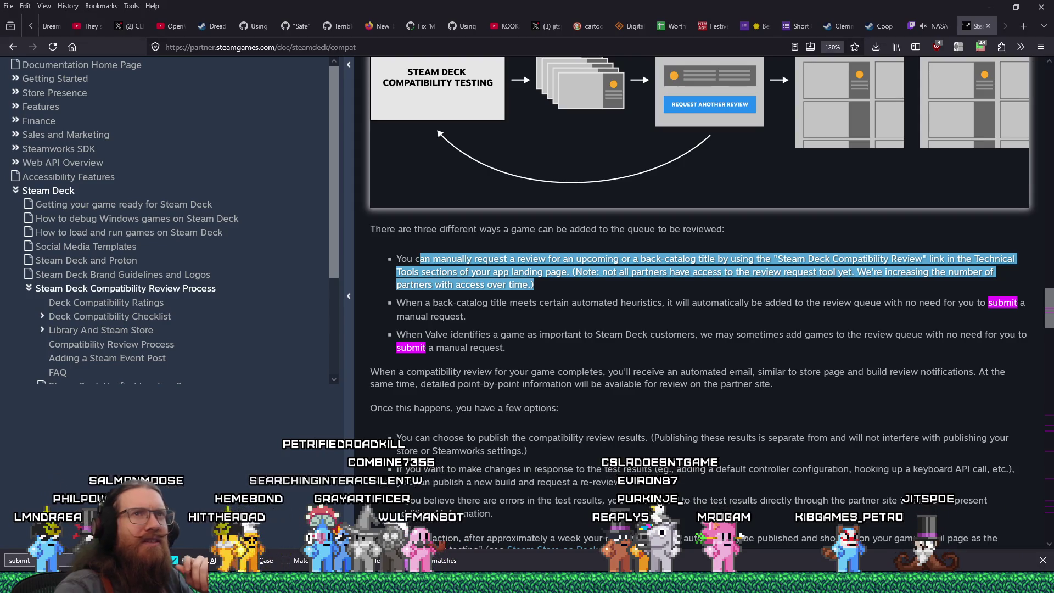
- Search 'steamdeck launch date' in a new tab and open the Steam Deck Wikipedia article
left_click(1020, 28)
type("steamdeck launch ")
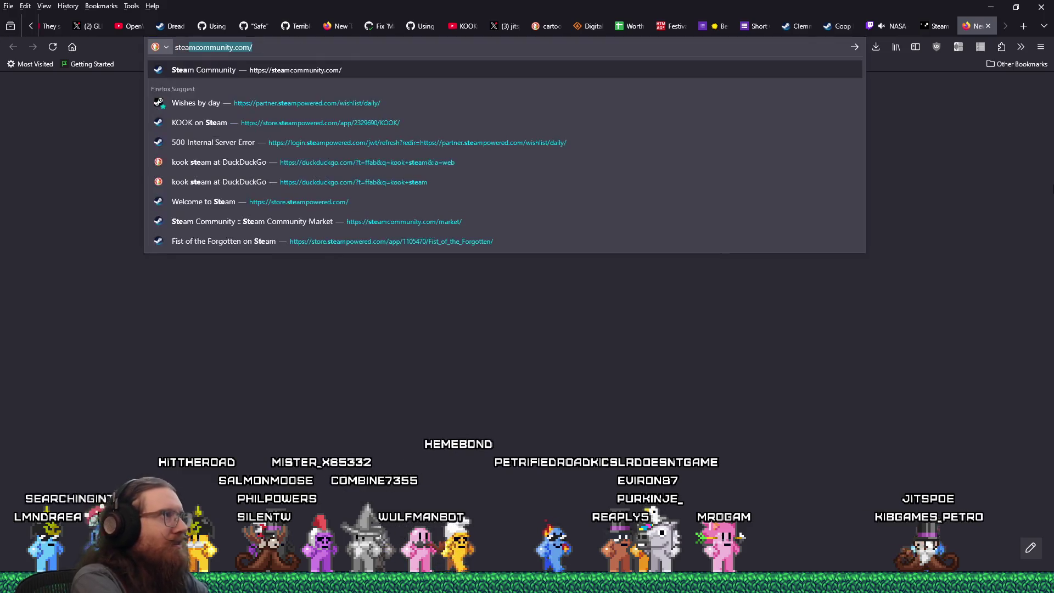
type("date")
key("Return")
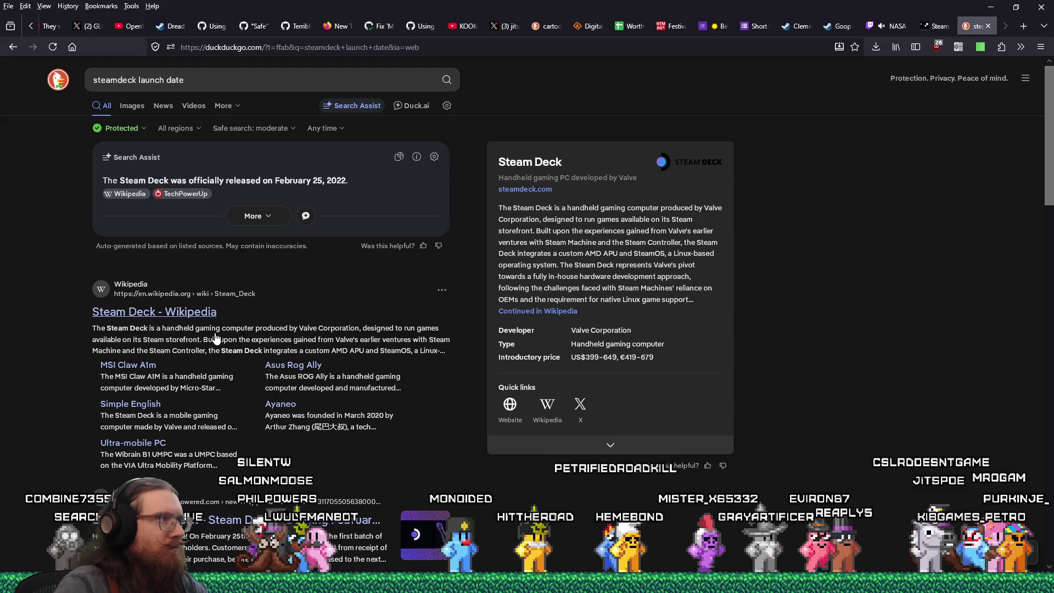
left_click(189, 313)
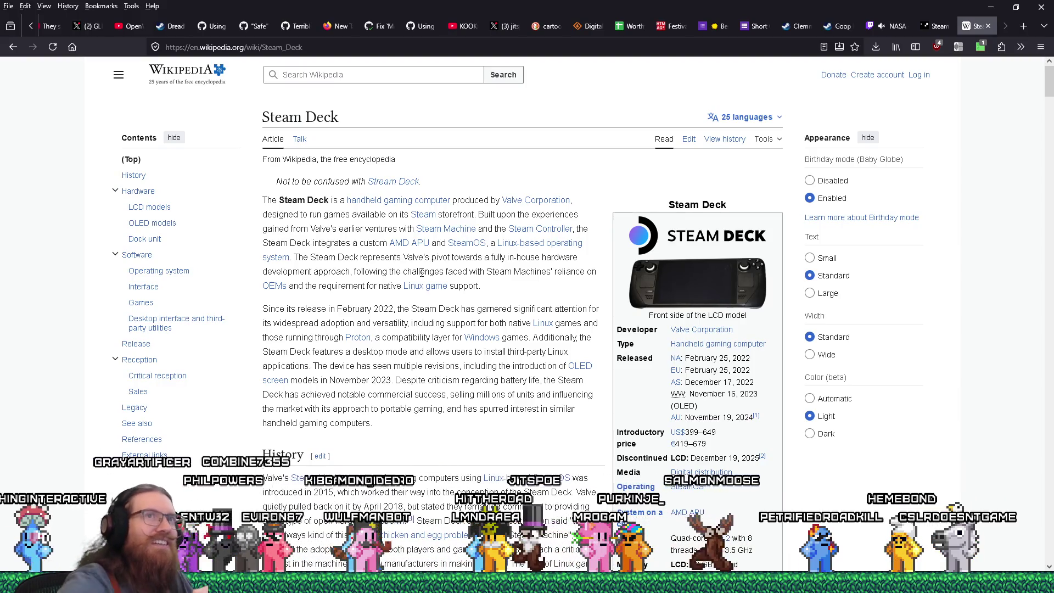
key("ctrl+t")
- Search 'out and about steam', open the Out and About store page and add it to the wishlist
type("out and about steam")
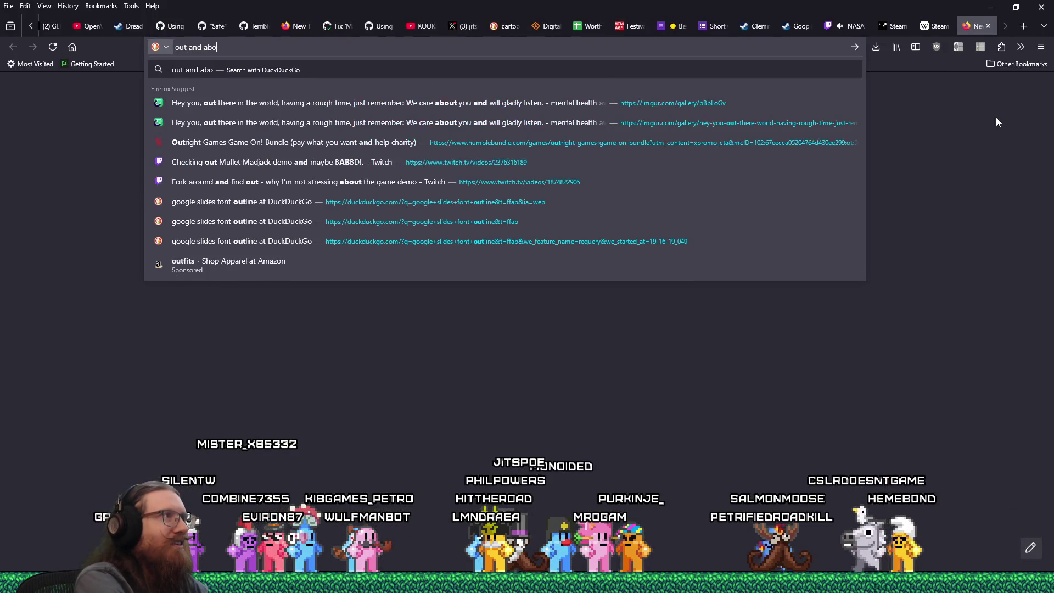
key("Return")
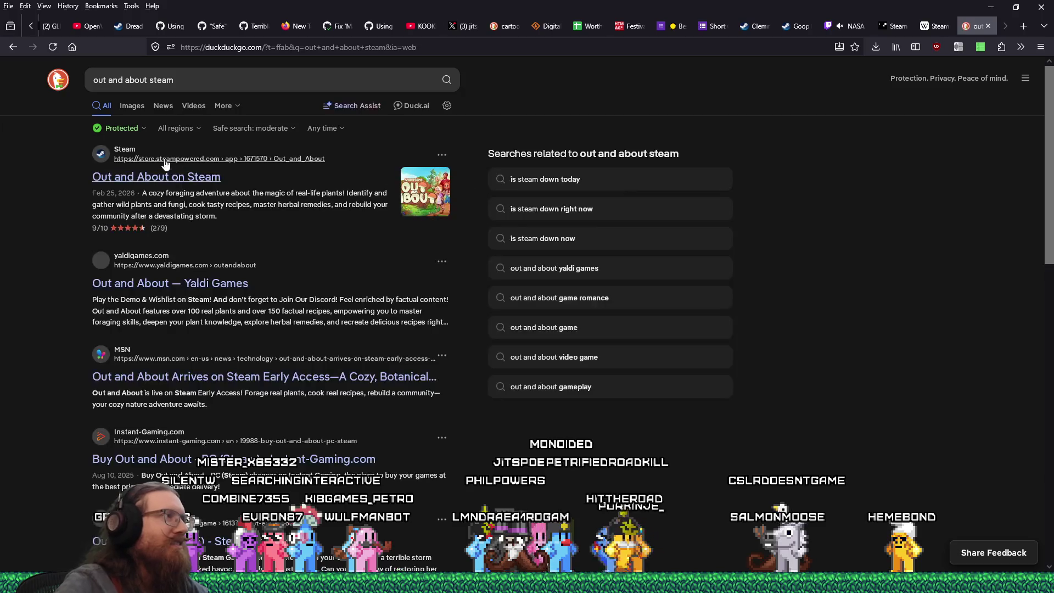
left_click(378, 188)
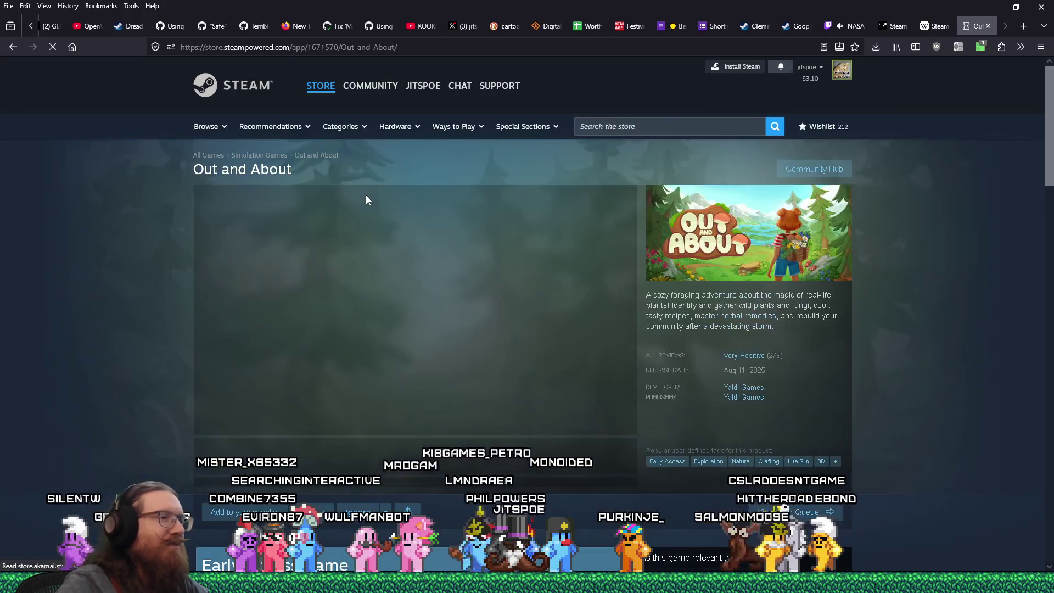
scroll(363, 197, "down", 5)
left_click(269, 289)
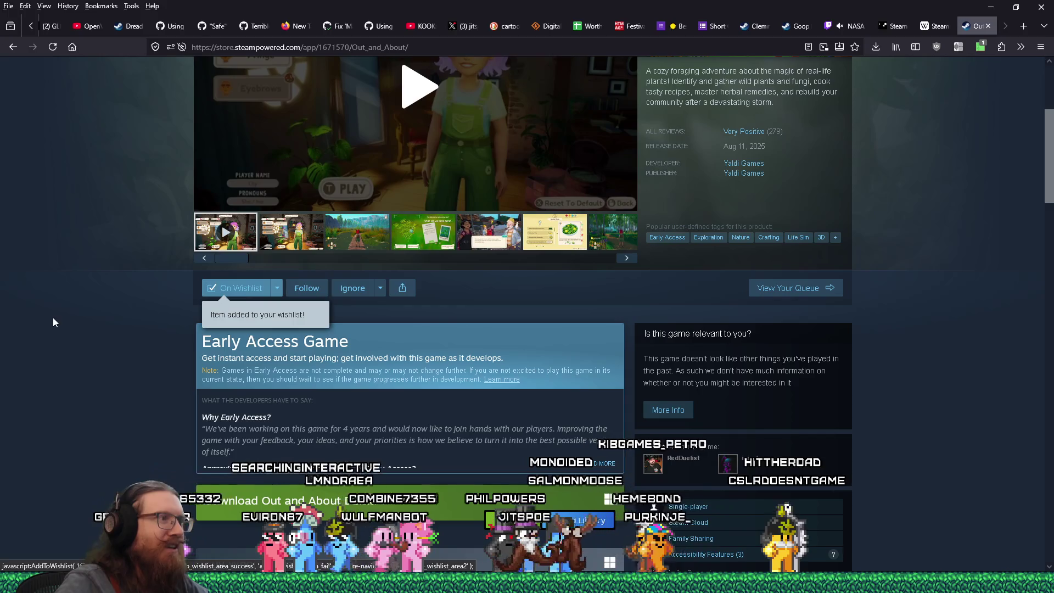
scroll(70, 306, "up", 2)
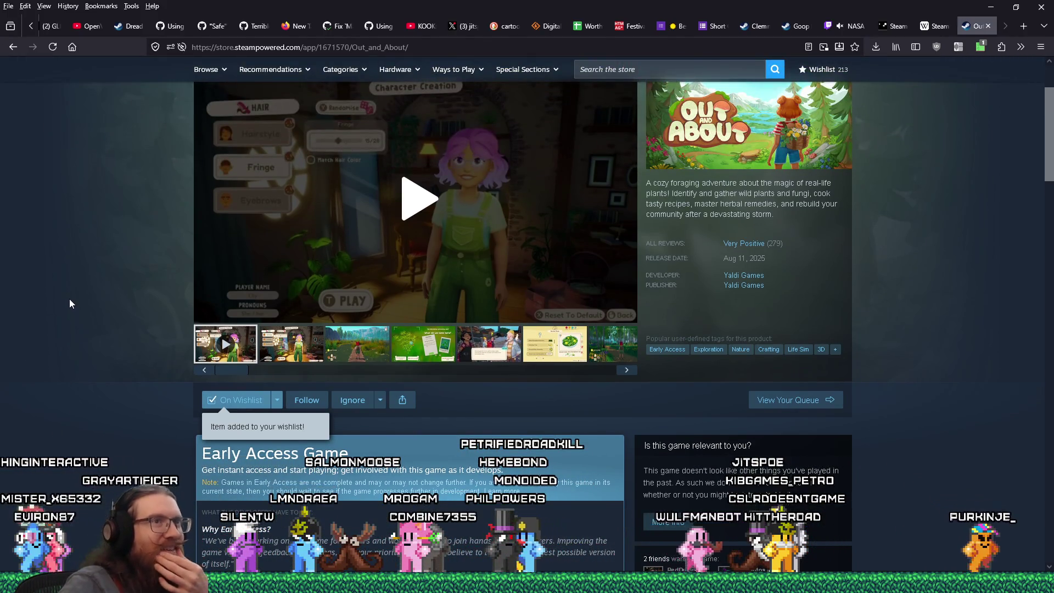
scroll(70, 299, "up", 2)
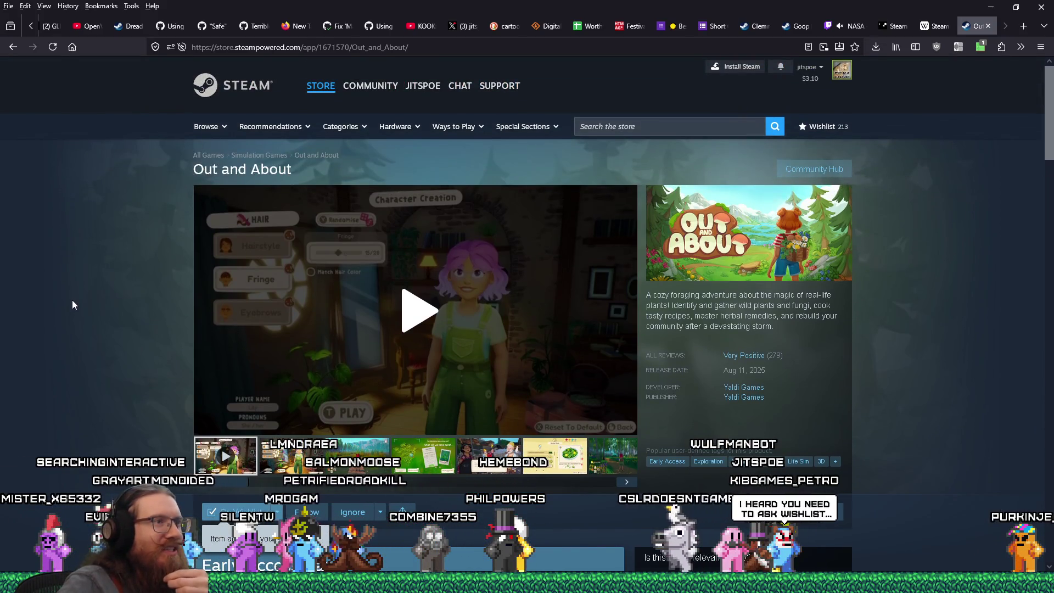
- Copy the Out and About store page address
left_click(487, 48)
right_click(424, 47)
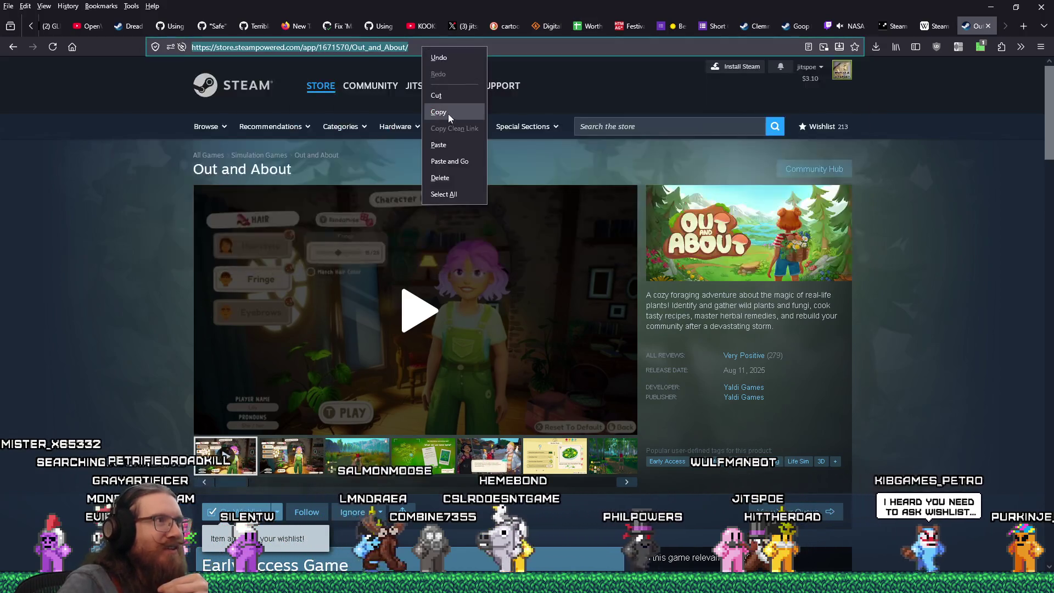
left_click(449, 114)
key("ctrl+l")
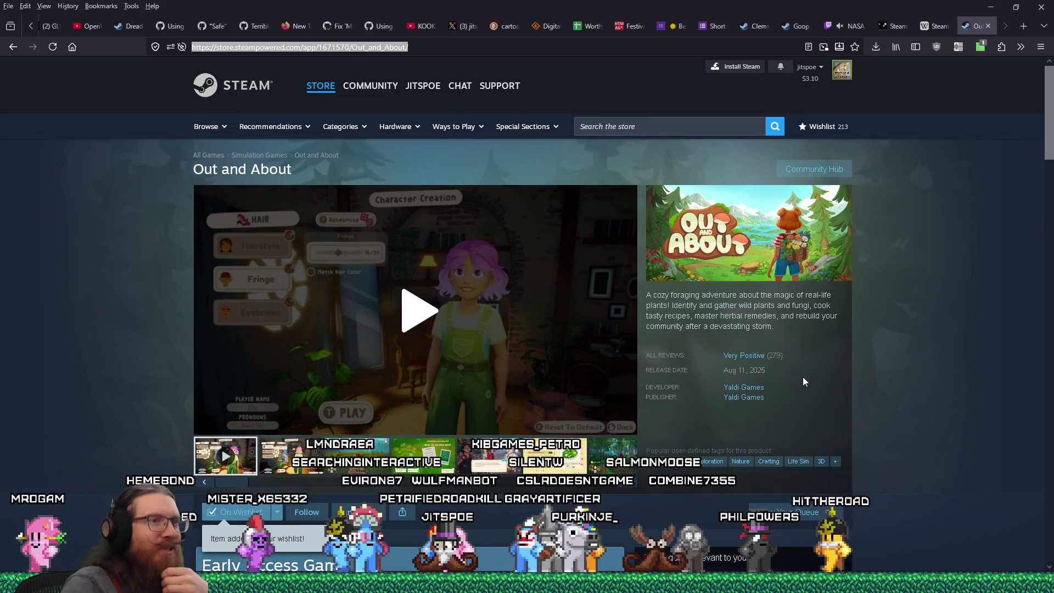
- Scroll through the store page and turn up the trailer's volume
scroll(803, 379, "down", 3)
scroll(803, 379, "down", 3)
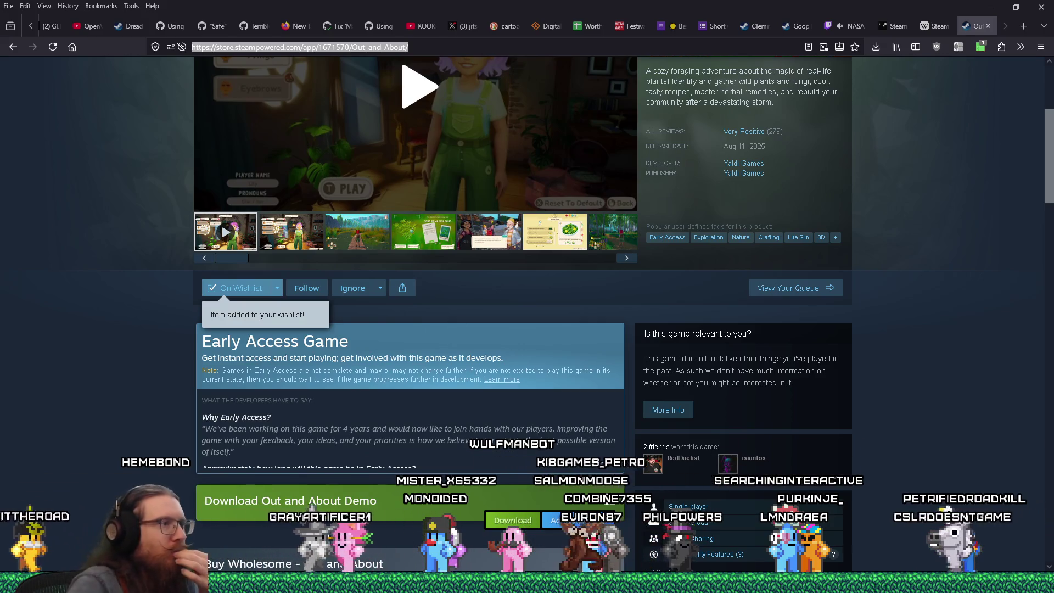
scroll(182, 347, "down", 10)
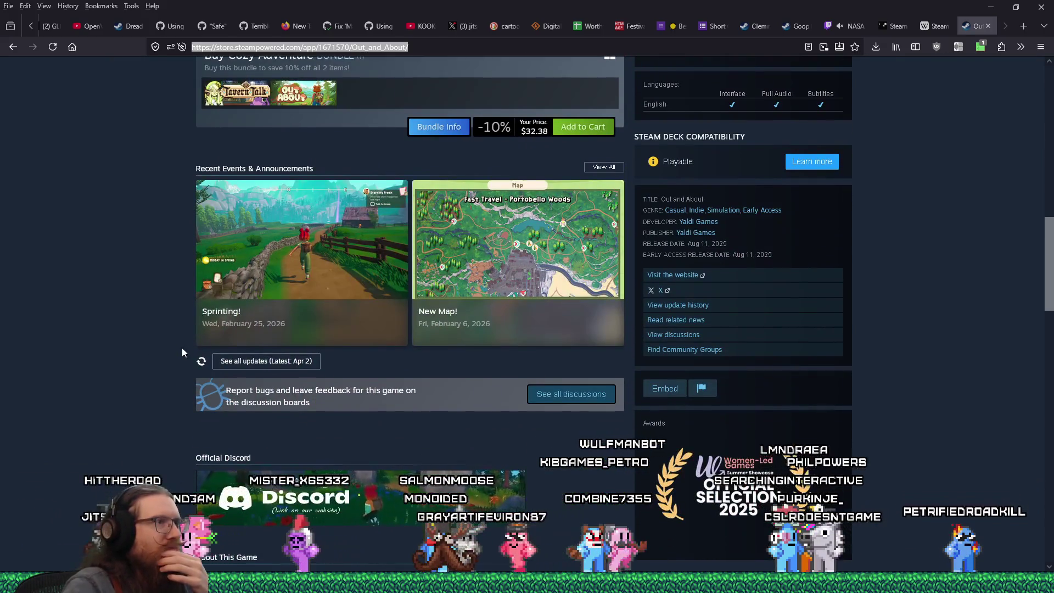
scroll(178, 350, "down", 5)
scroll(175, 349, "down", 6)
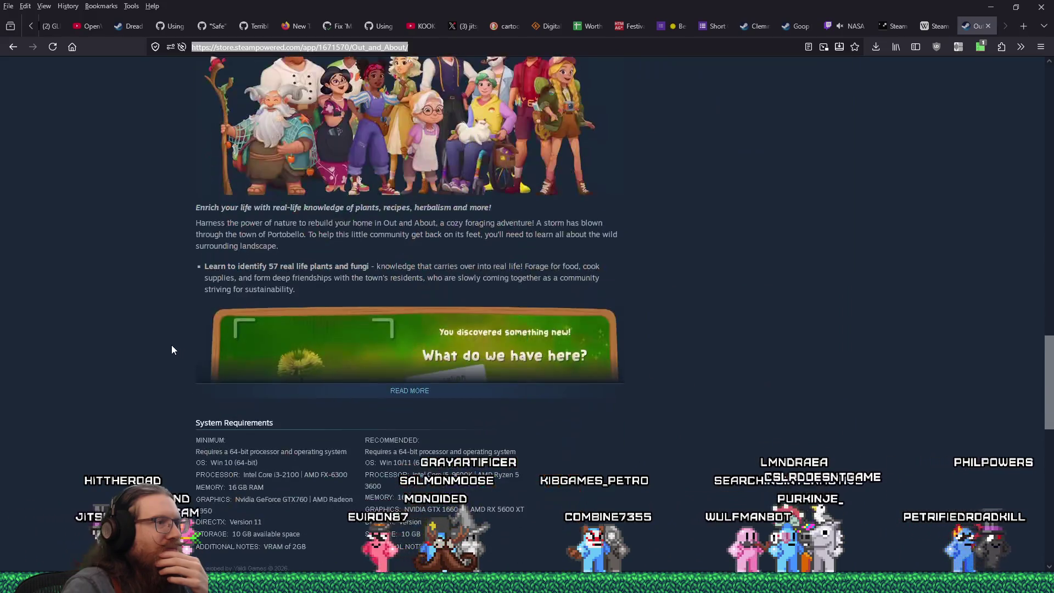
scroll(170, 350, "up", 15)
scroll(169, 350, "up", 10)
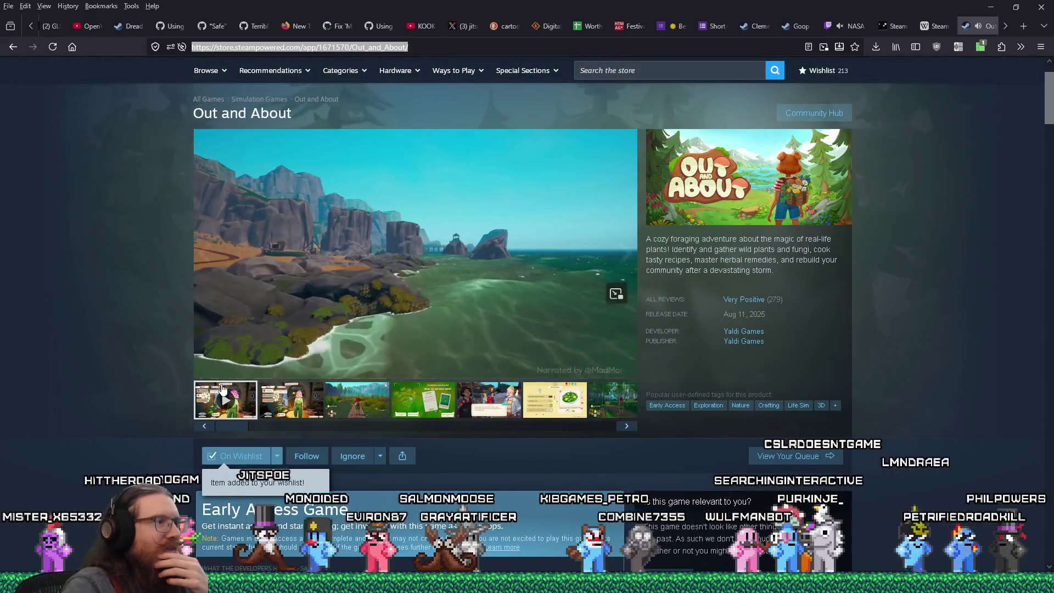
left_click_drag(248, 369, 261, 371)
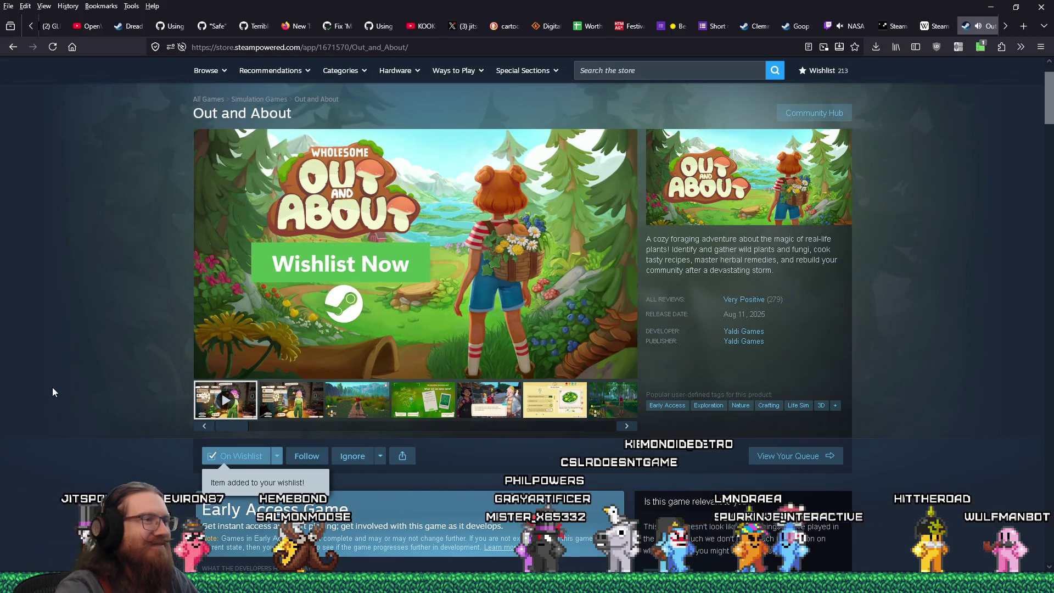
- Close the Out and About store tab, returning to the Wikipedia Steam Deck article
mouse_move(383, 323)
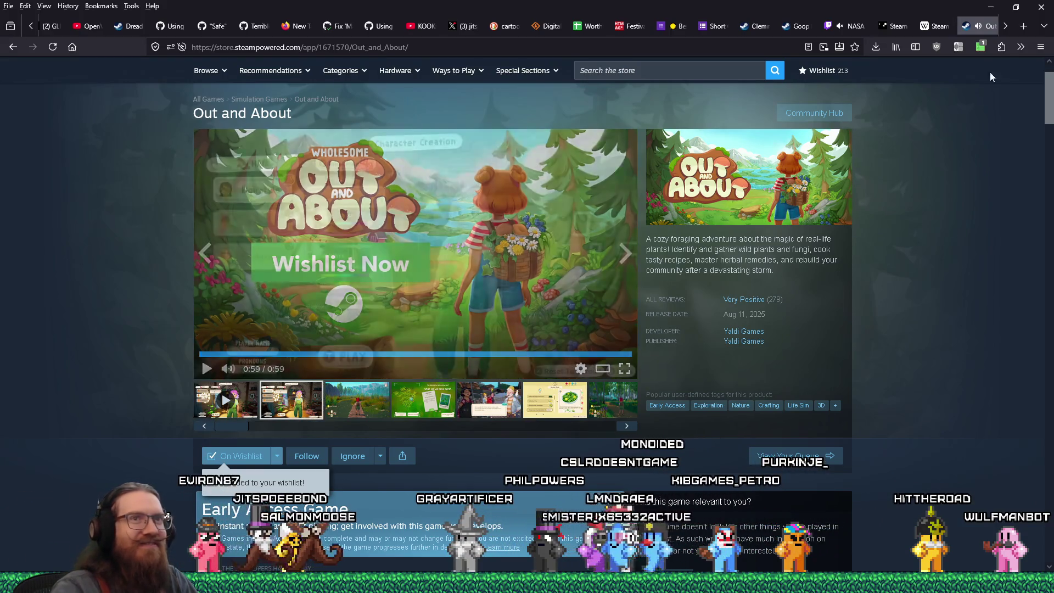
left_click(987, 26)
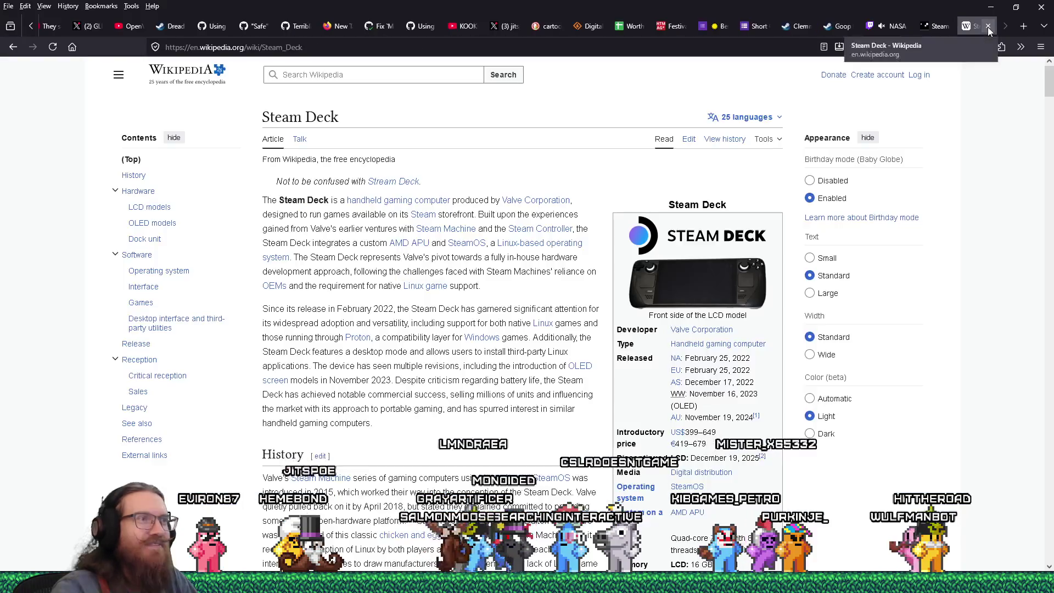
- Close the Wikipedia Steam Deck tab, returning to the Steamworks compatibility review page
left_click(990, 28)
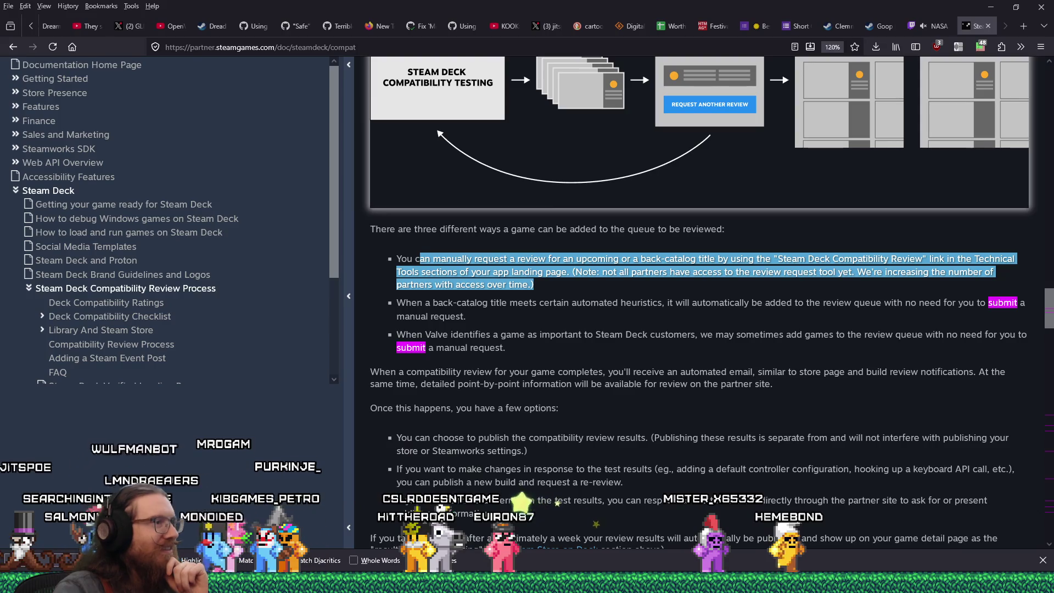
- Mark the back-catalog passage, close the docs, curator and Goop Loop tabs, and return to the Short Games form
left_click_drag(633, 259, 622, 283)
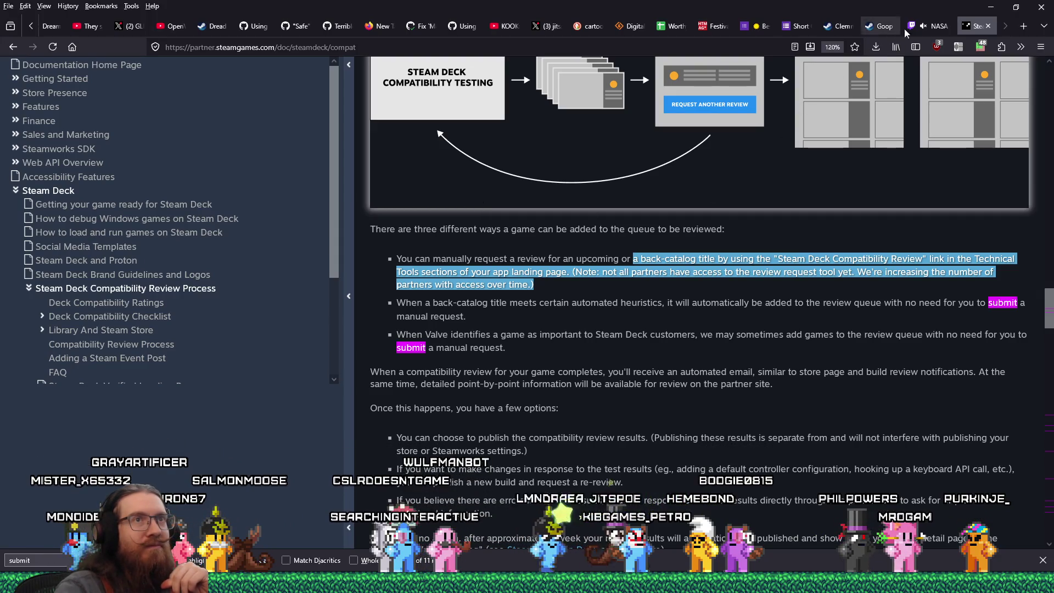
left_click(987, 26)
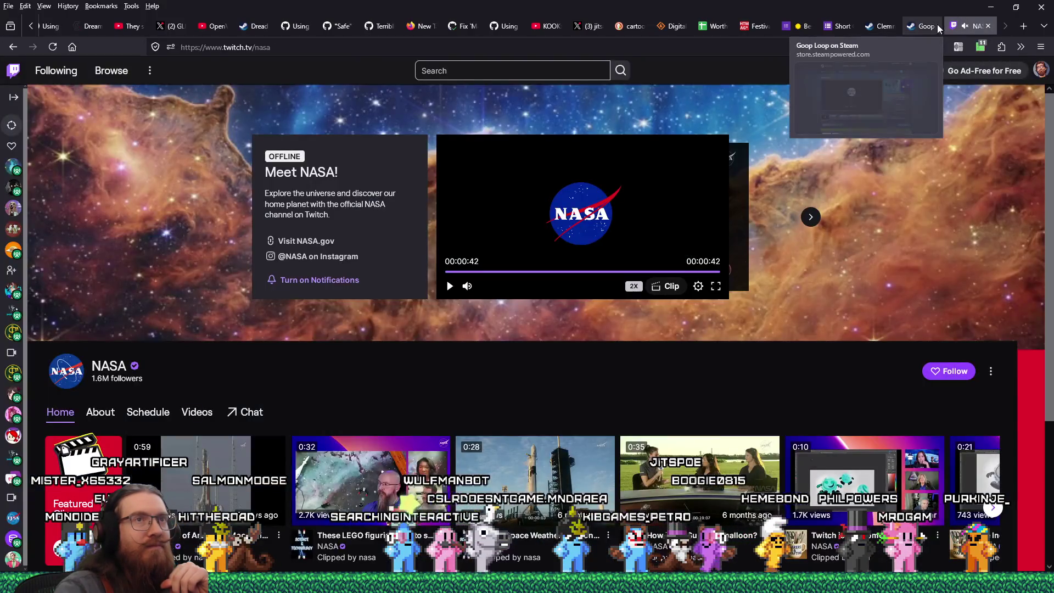
left_click(922, 28)
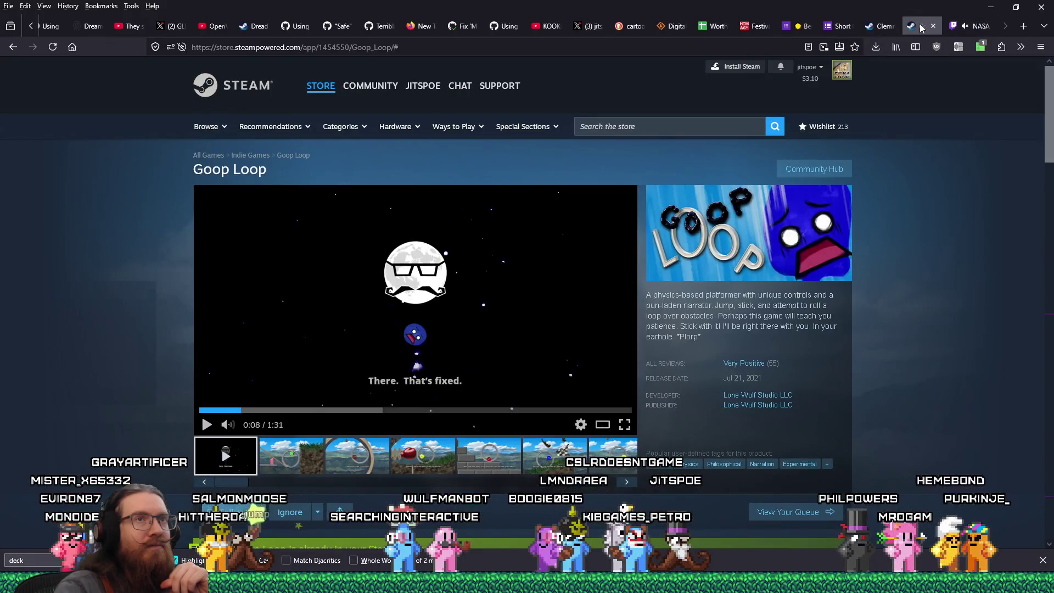
left_click(884, 27)
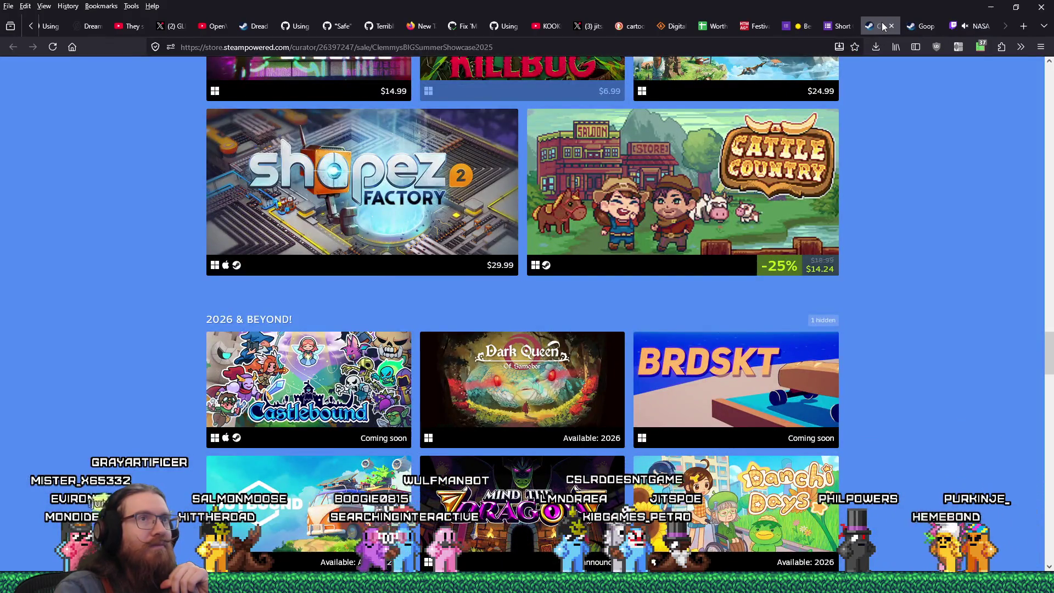
left_click(892, 26)
left_click(892, 26)
left_click(839, 29)
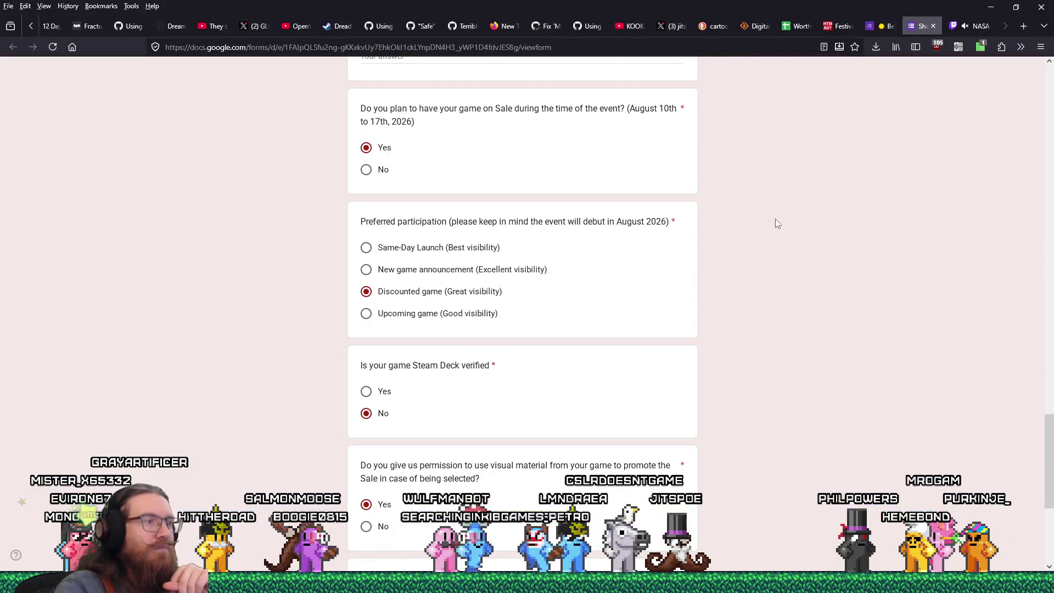
- Review the Short Games form answers, close its tab, and switch to the event_submissions.ods spreadsheet
scroll(756, 250, "down", 4)
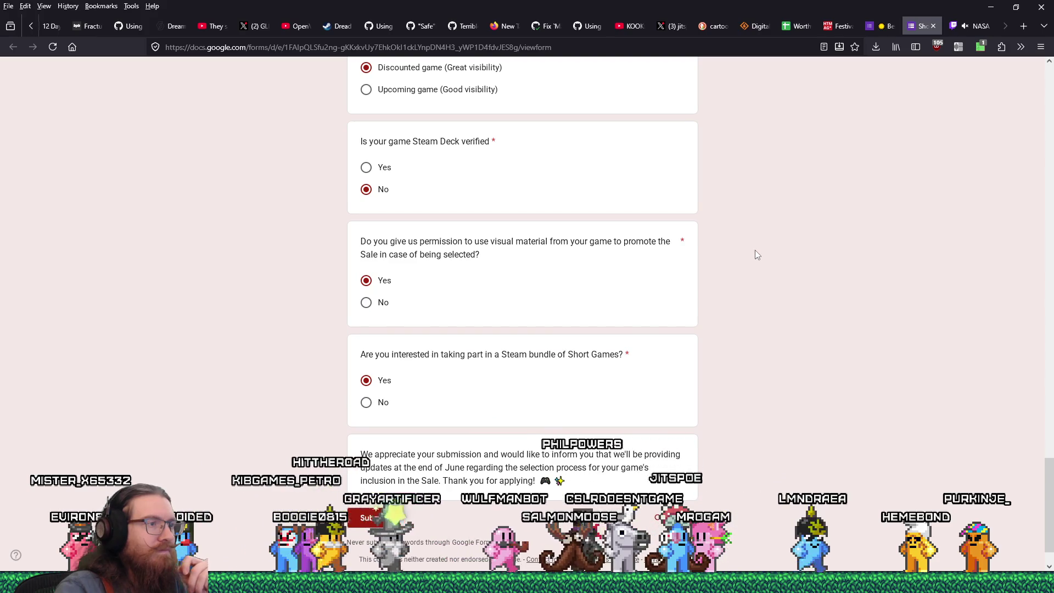
scroll(756, 252, "up", 5)
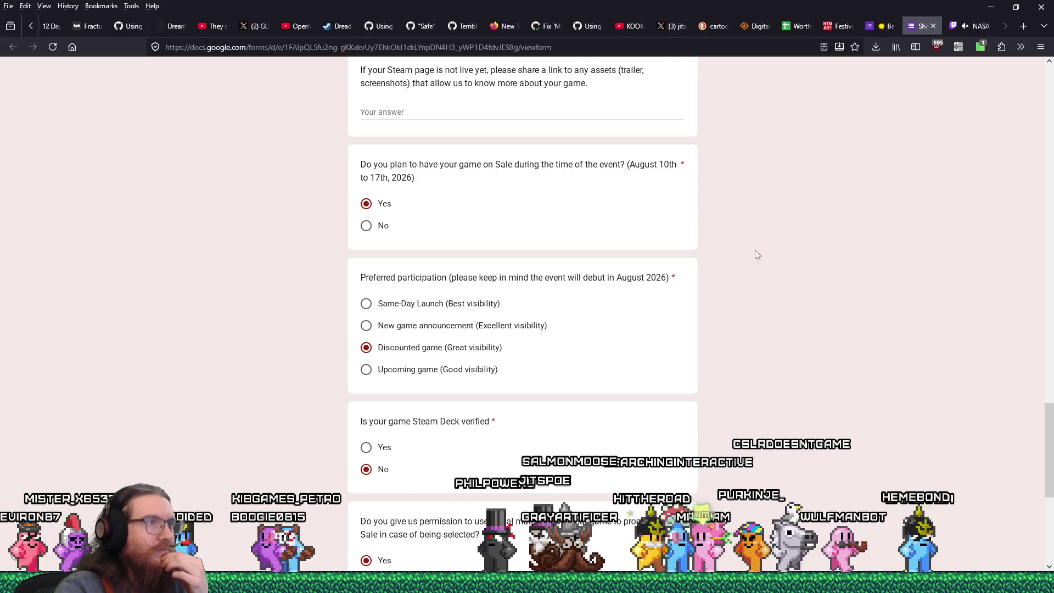
scroll(755, 254, "up", 1)
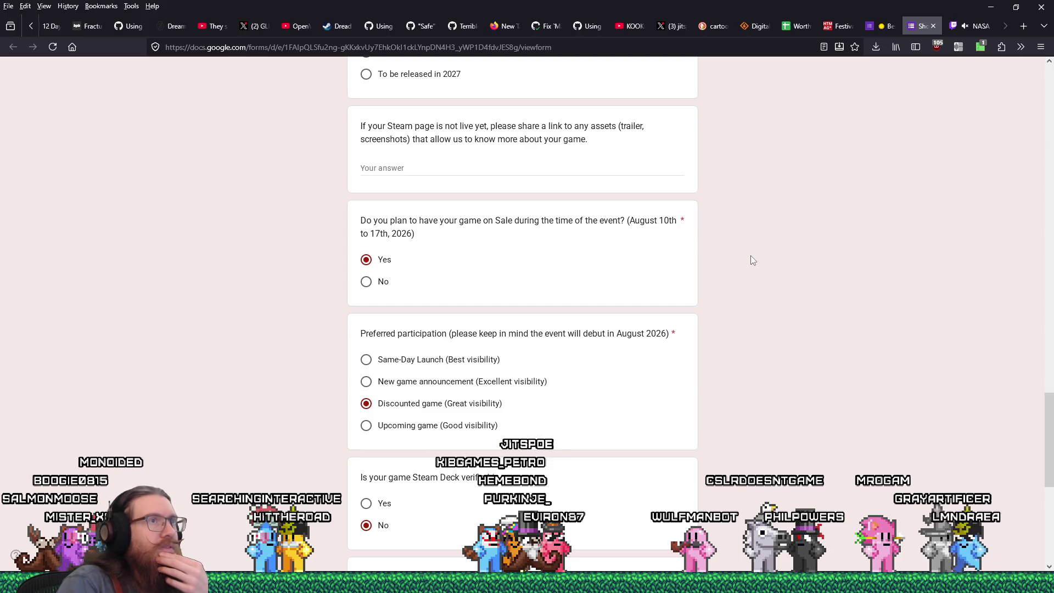
scroll(751, 261, "down", 3)
scroll(746, 253, "down", 2)
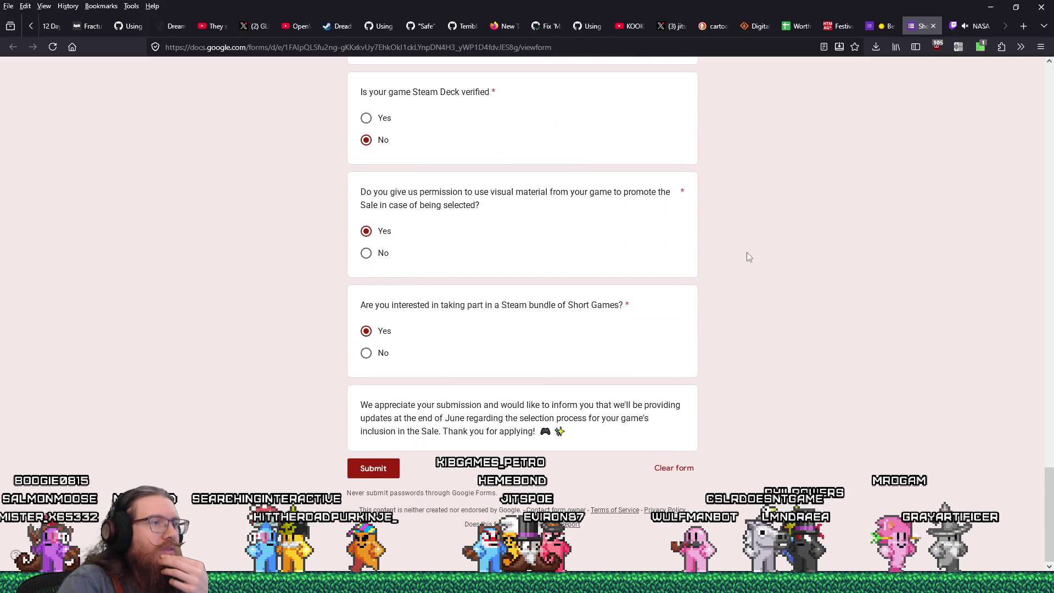
scroll(747, 254, "up", 15)
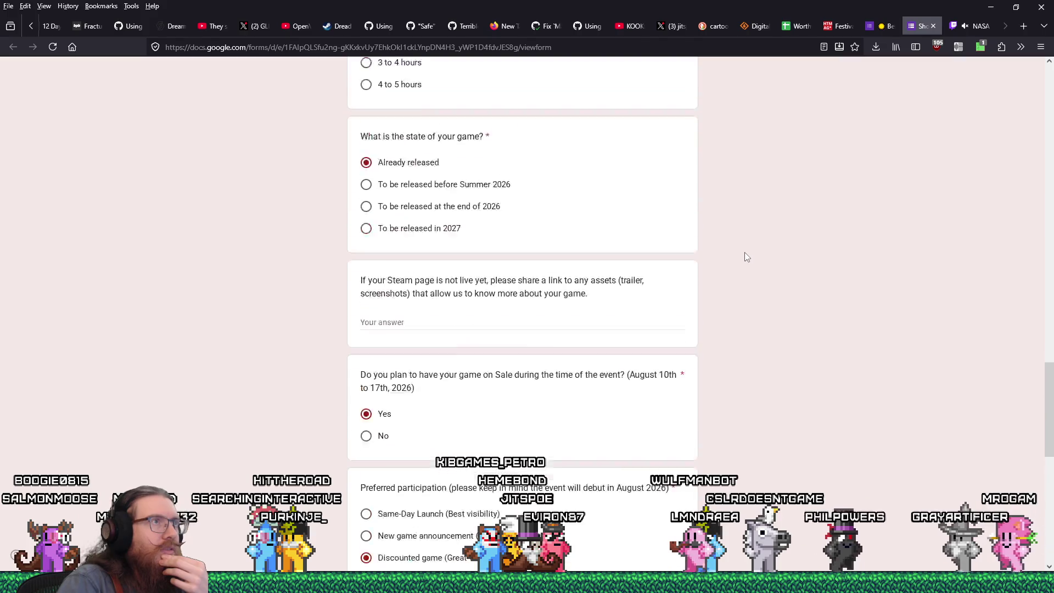
scroll(742, 251, "down", 3)
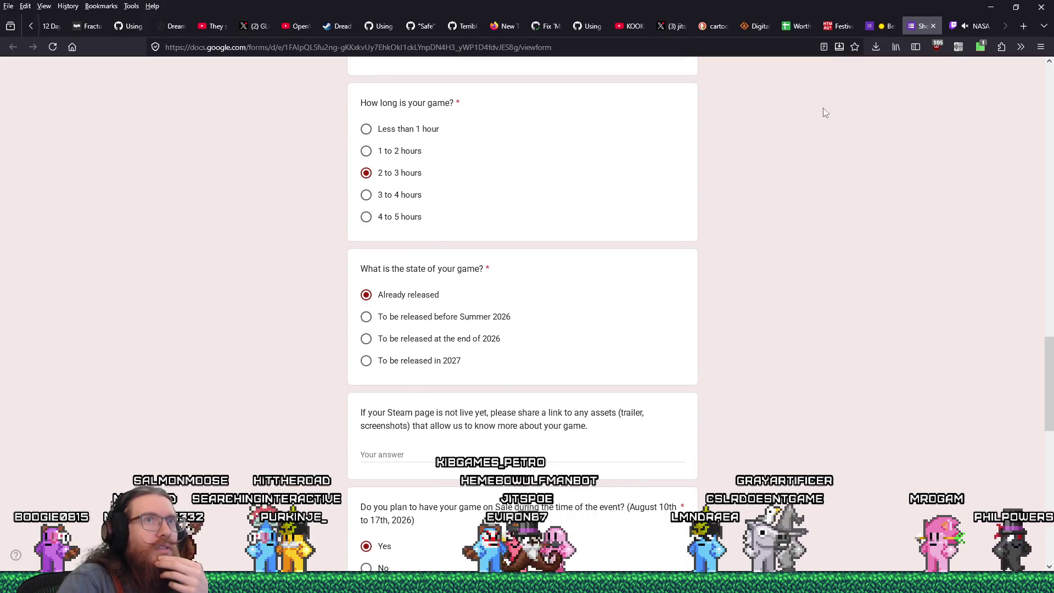
left_click_drag(917, 25, 895, 25)
left_click(911, 26)
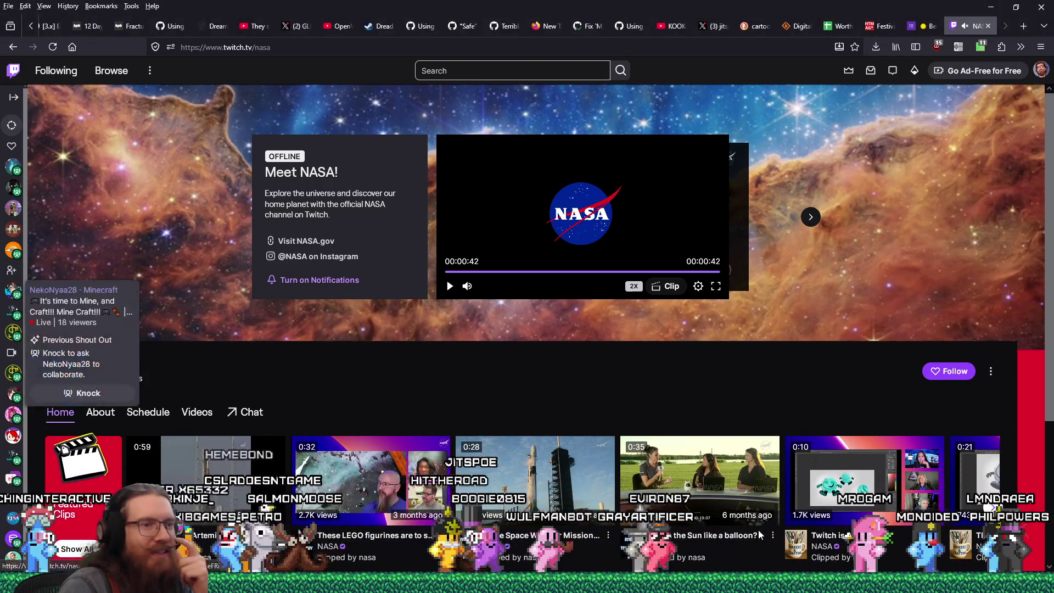
key("alt+Tab")
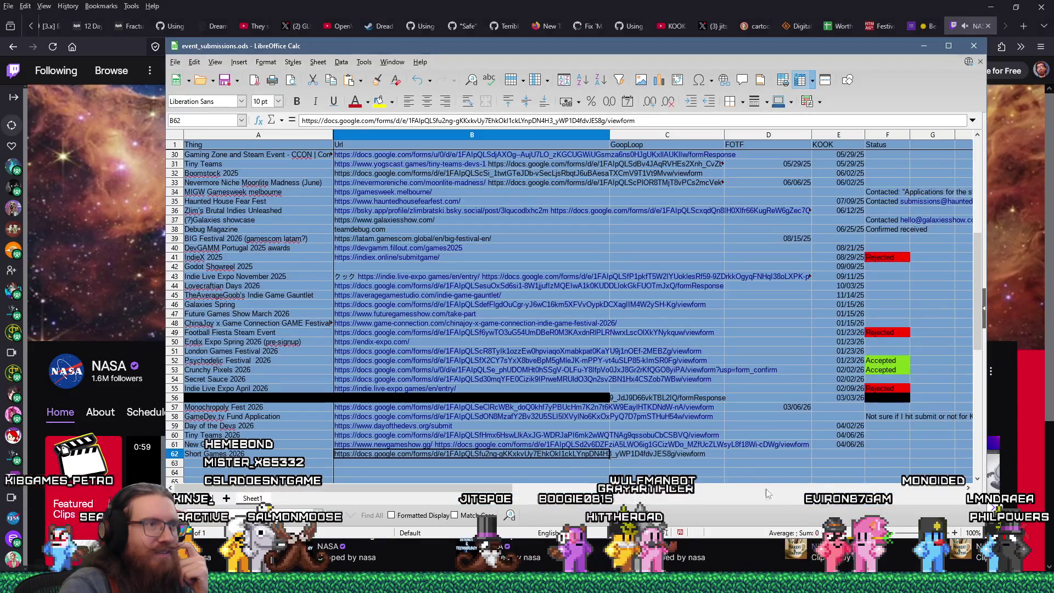
- Enter 4/6/2026 in cell C62 of the Short Games 2026 row
left_click(659, 454)
type("4/6/202")
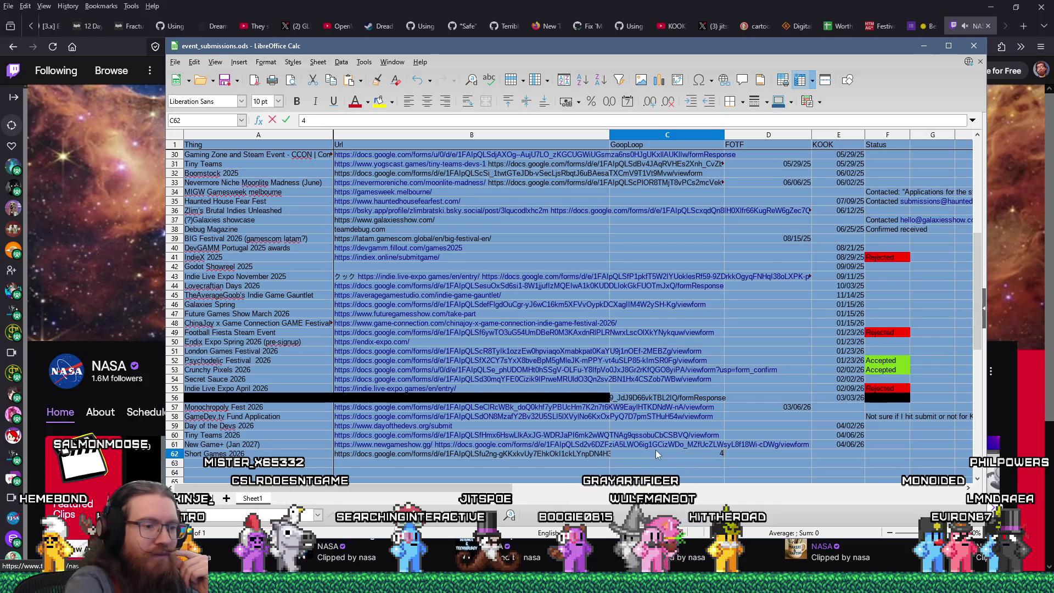
type("6")
key("Return")
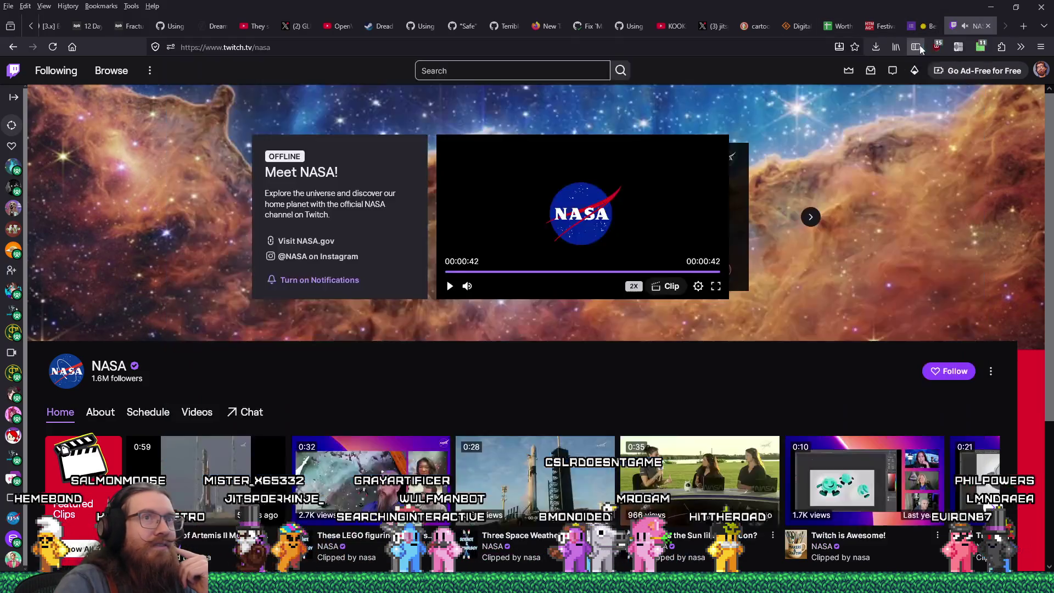
- Minimize the spreadsheet and return to the festivals list page
left_click(915, 36)
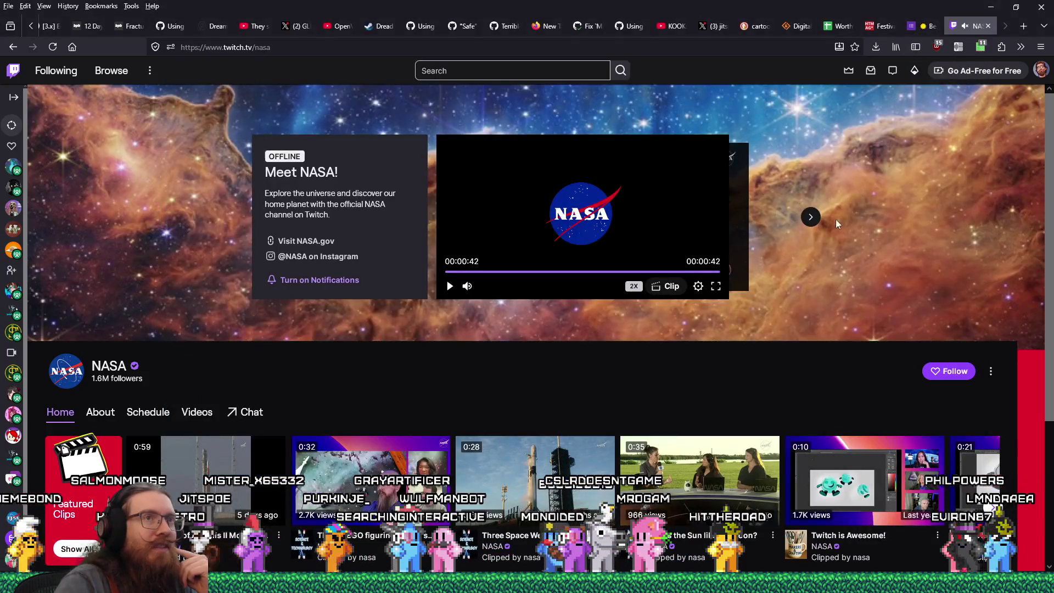
left_click(922, 27)
left_click(881, 26)
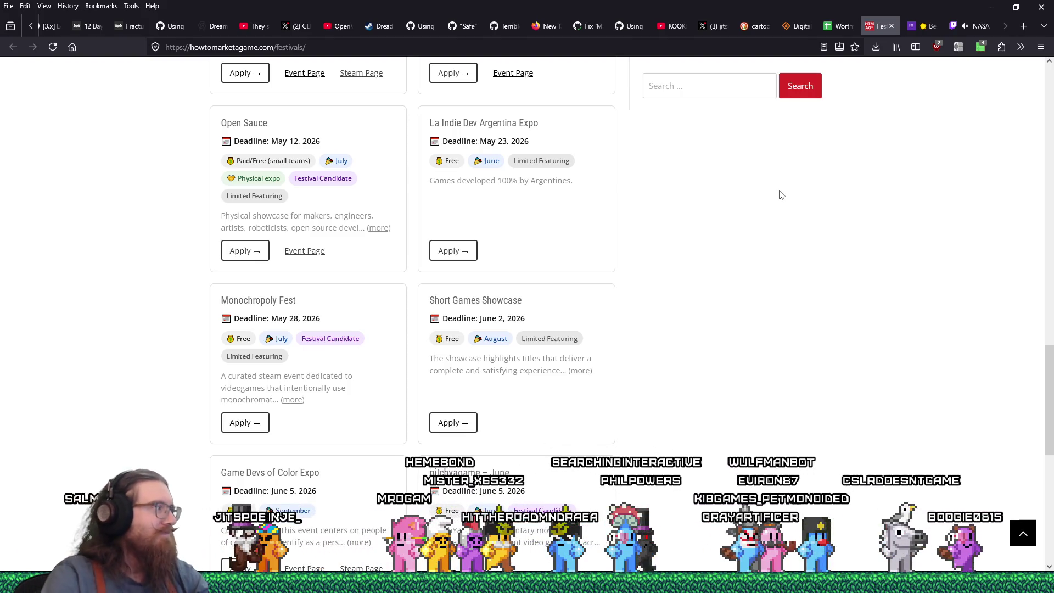
- Scroll down to Playtime Horror Fest and expand its full description
scroll(724, 321, "down", 3)
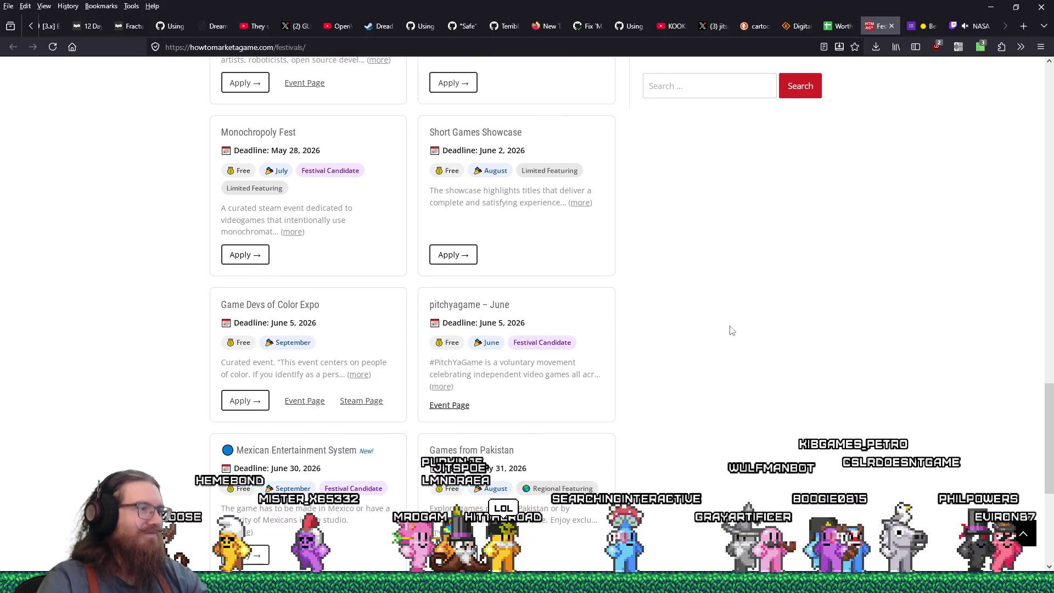
scroll(732, 330, "down", 1)
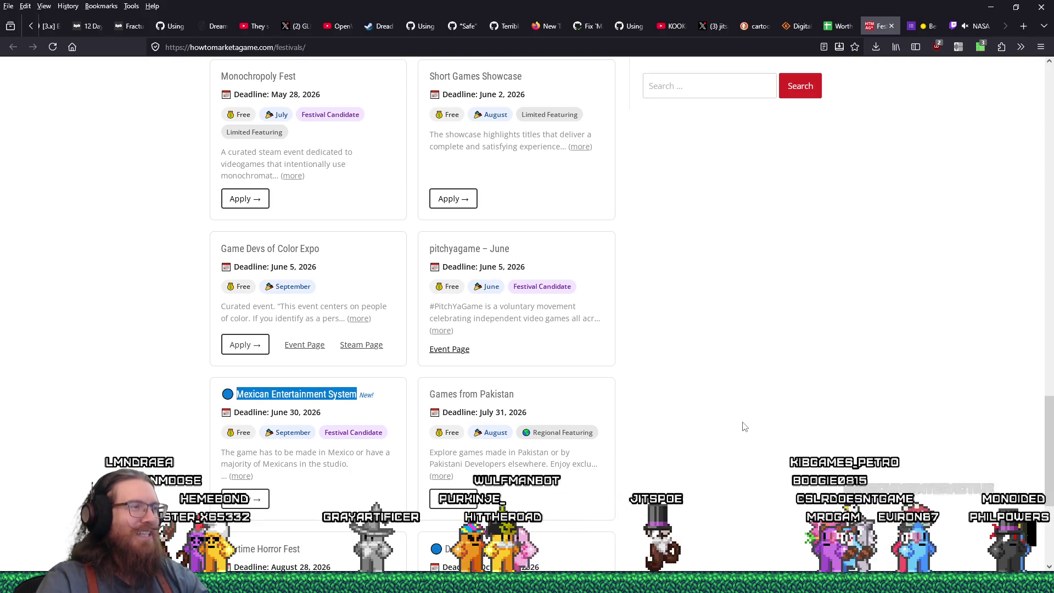
scroll(745, 427, "down", 2)
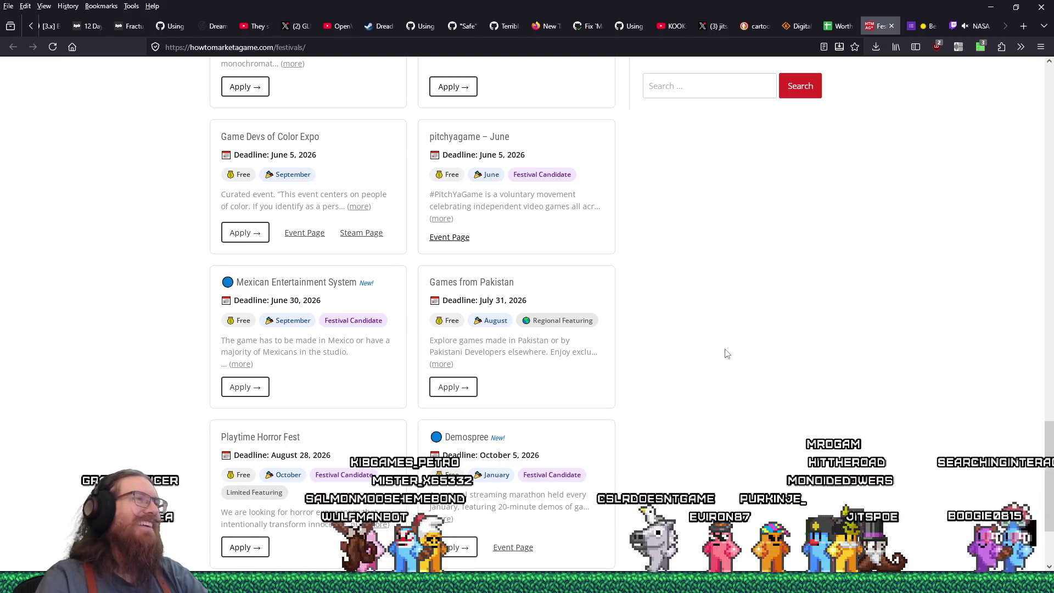
scroll(674, 390, "down", 1)
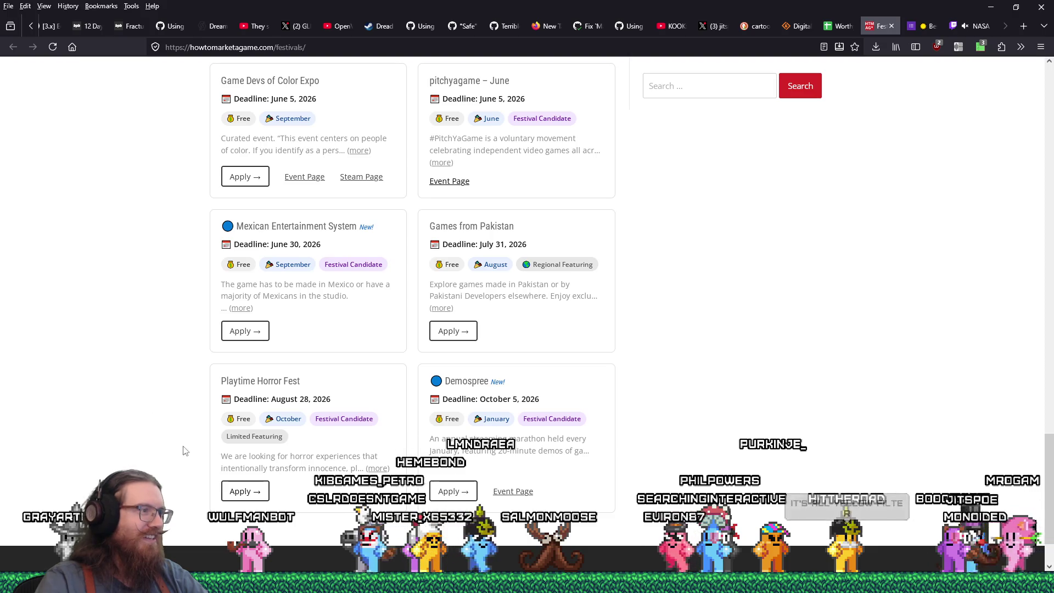
left_click(376, 469)
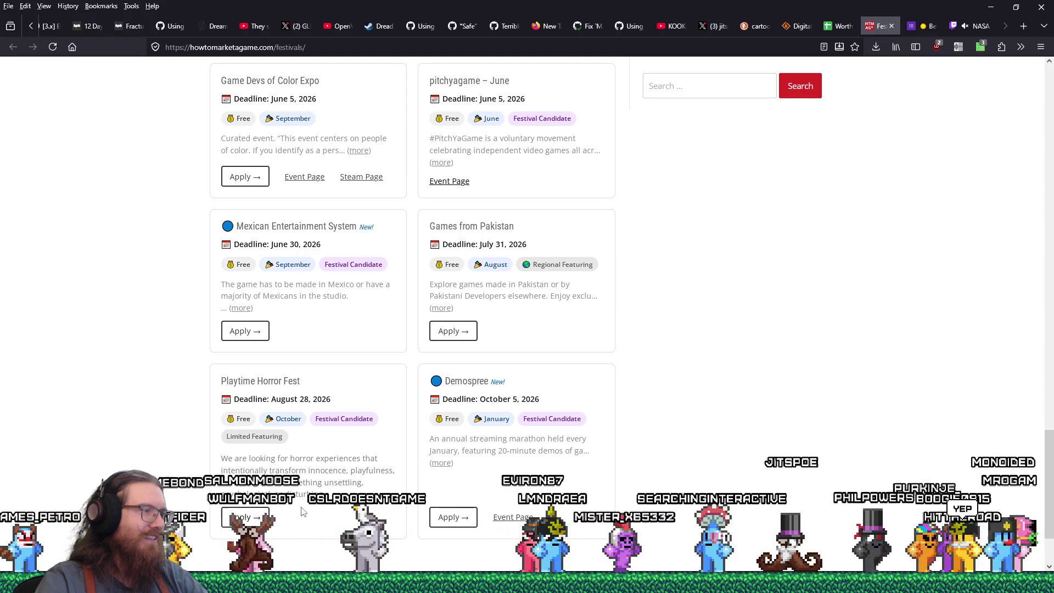
- Select the Playtime Horror Fest description text and open the Demospree event page in a background tab
left_click_drag(262, 459, 282, 483)
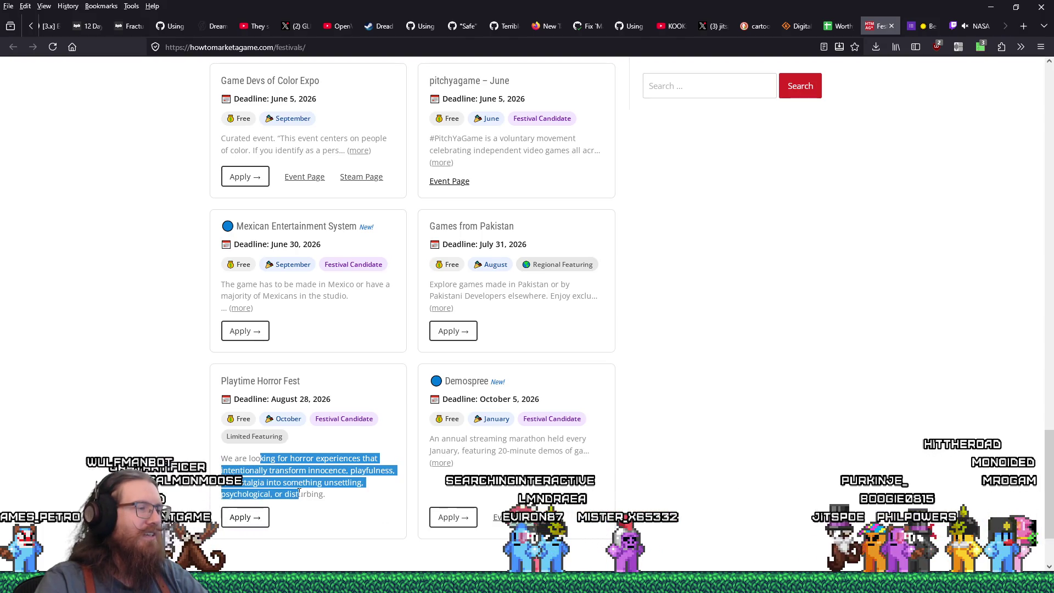
mouse_move(302, 492)
left_mouse_down()
mouse_move(251, 452)
mouse_move(254, 471)
left_mouse_up()
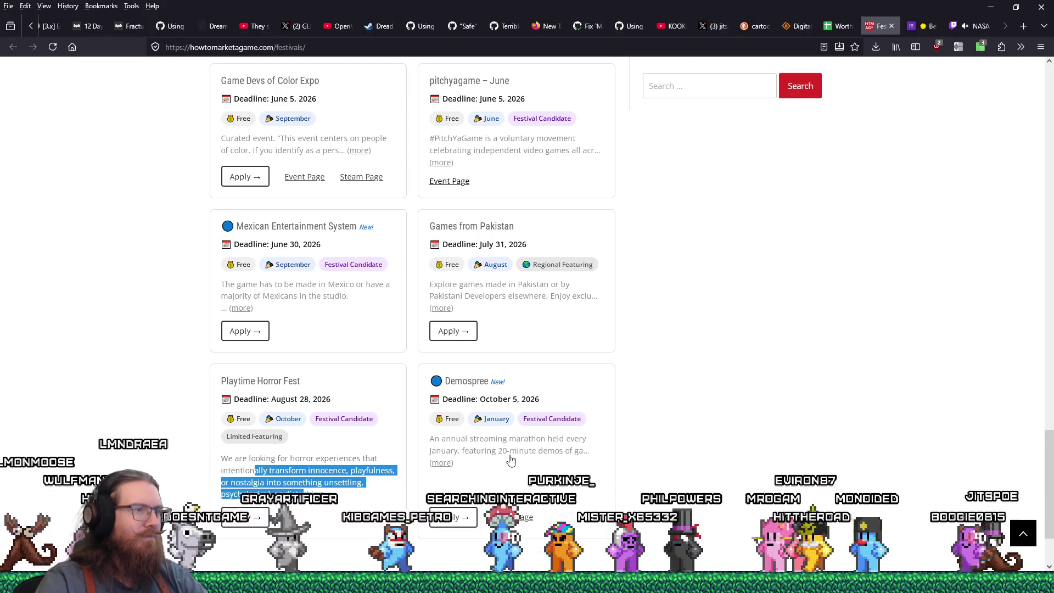
middle_click(512, 517)
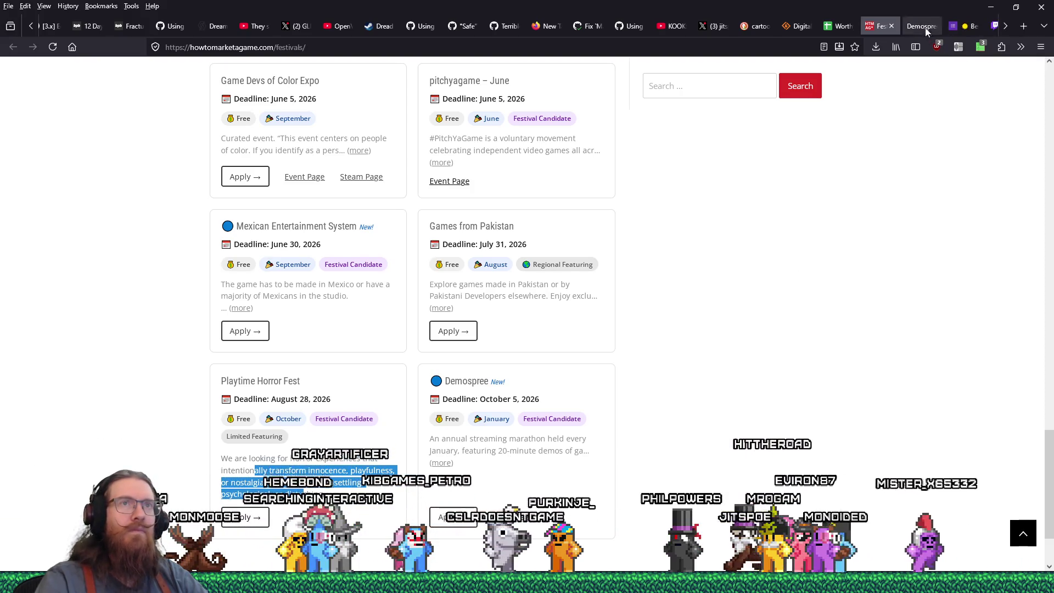
- Read the Demospree page, highlighting its releasing-in-2027 line, then close its tab
left_click(926, 26)
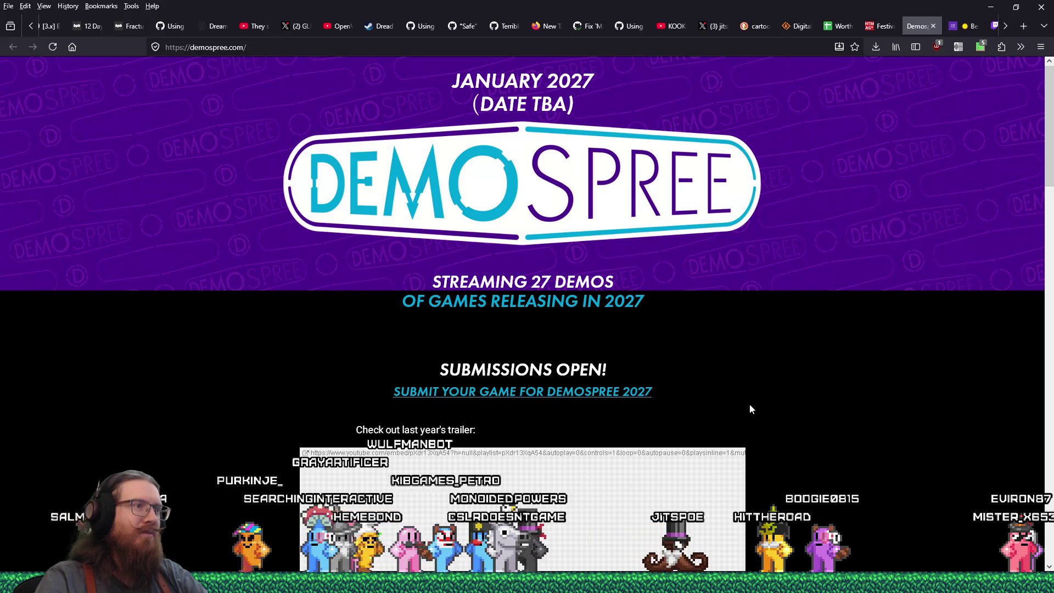
left_click_drag(566, 301, 702, 323)
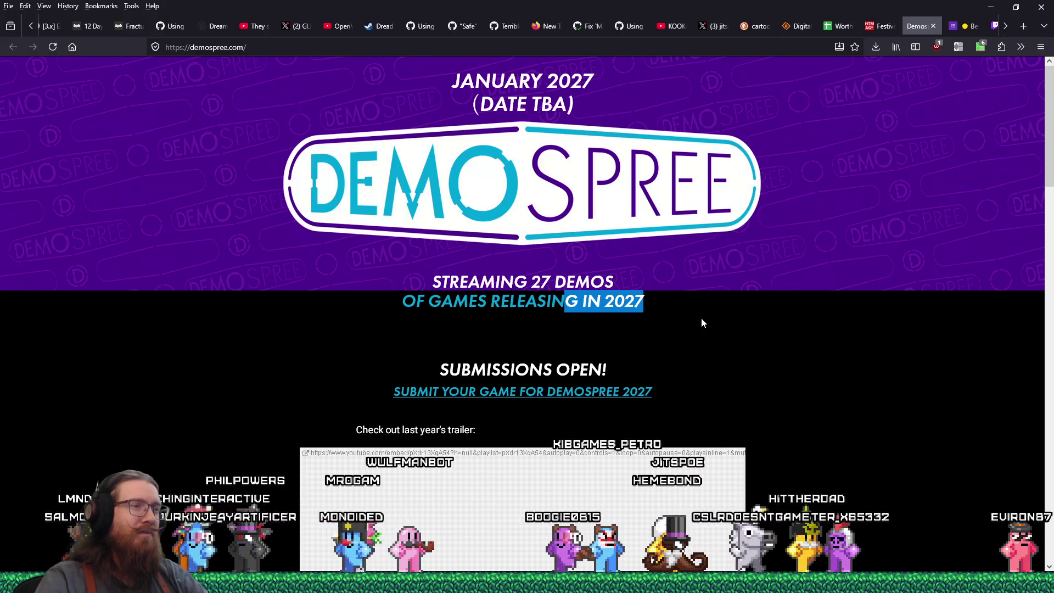
scroll(702, 323, "down", 5)
scroll(701, 318, "down", 7)
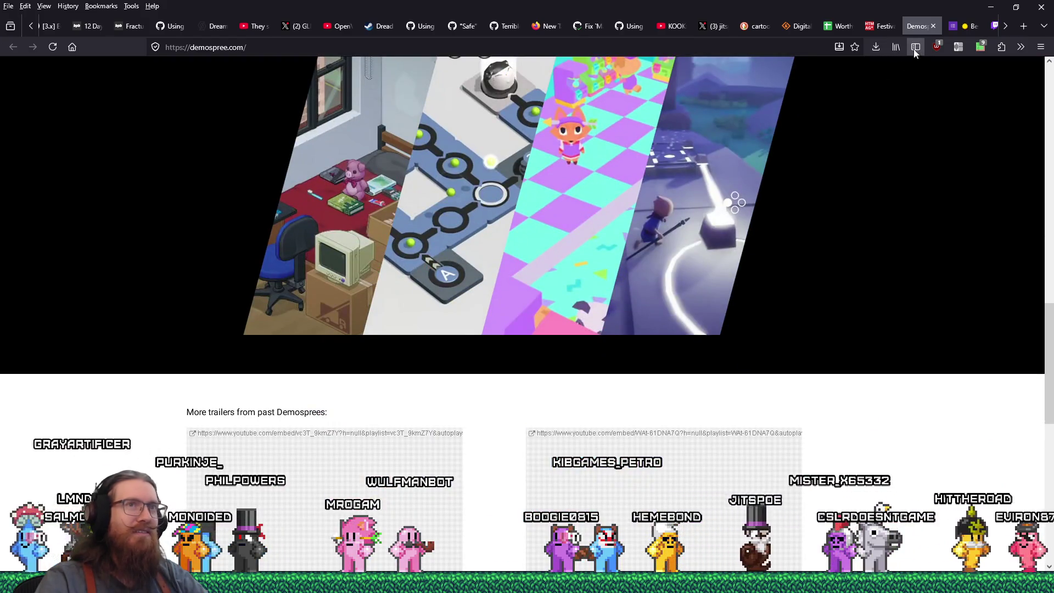
left_click(931, 29)
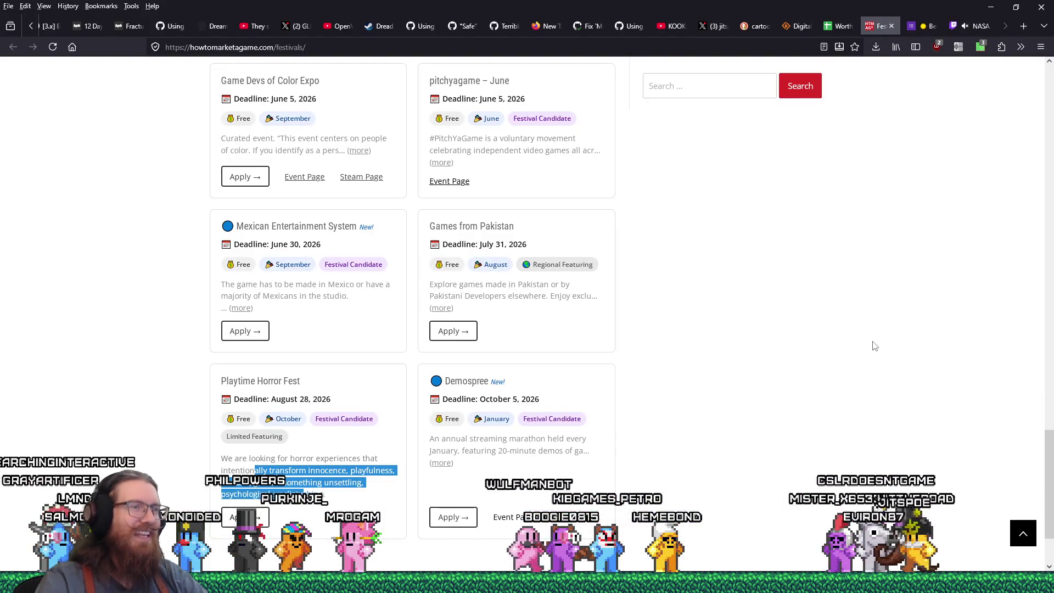
- Scroll through the festivals list and look over the Best Indie Games application form
scroll(876, 350, "up", 10)
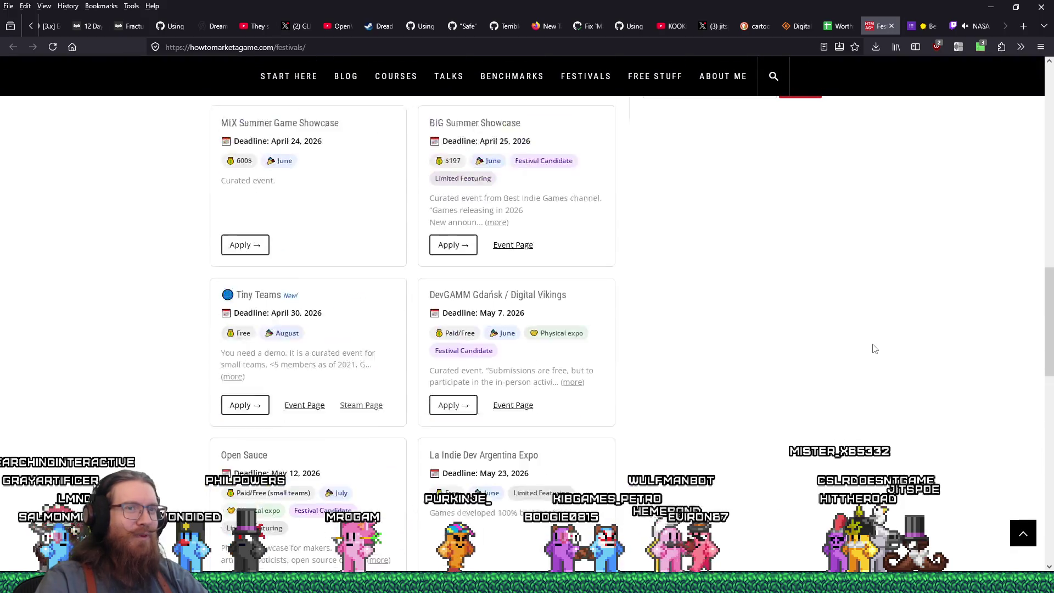
scroll(879, 352, "up", 8)
scroll(880, 352, "down", 10)
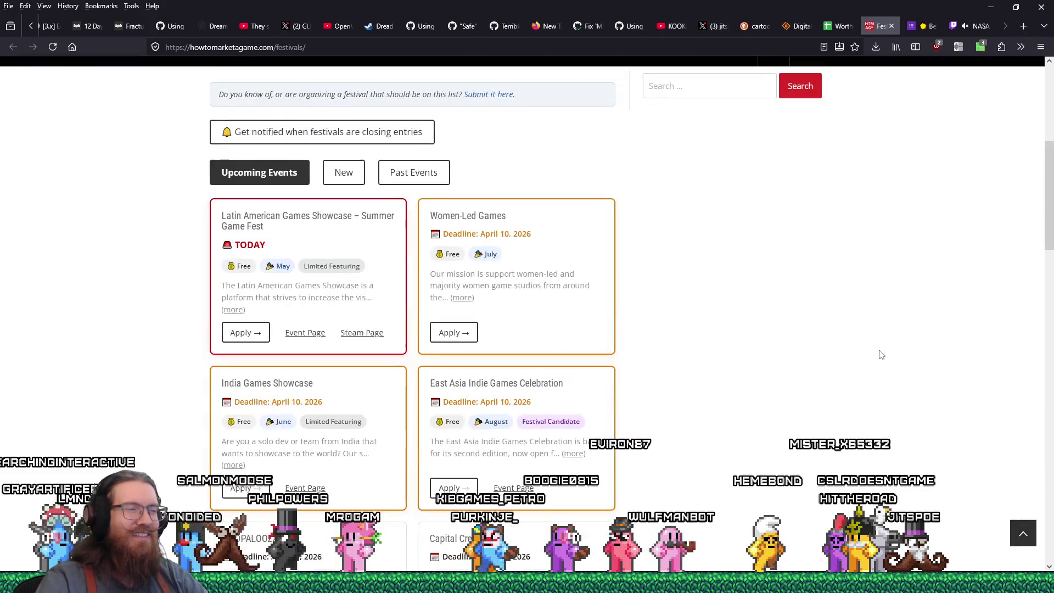
scroll(880, 352, "down", 10)
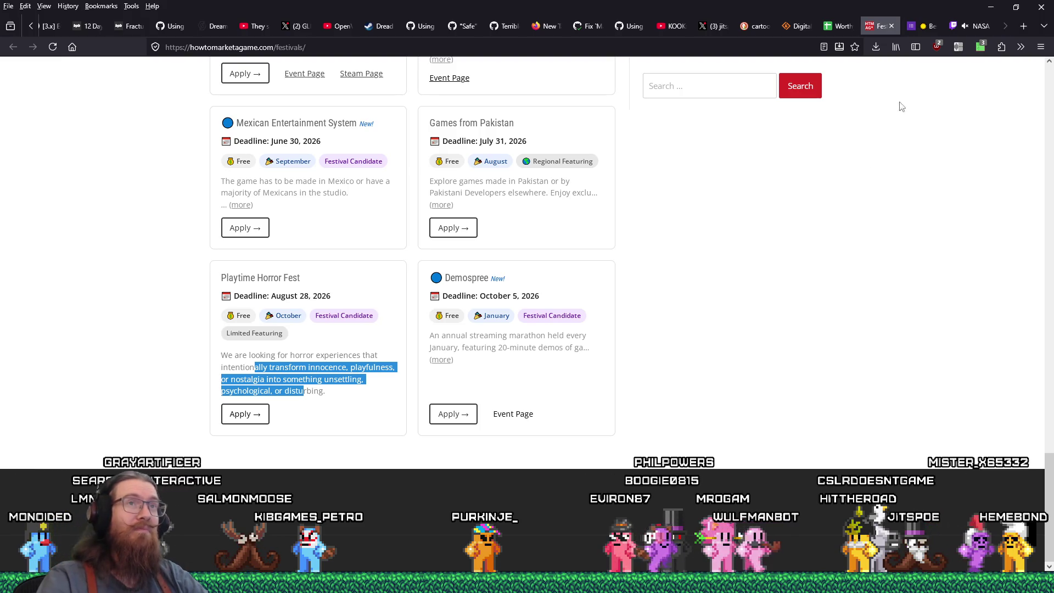
left_click(923, 26)
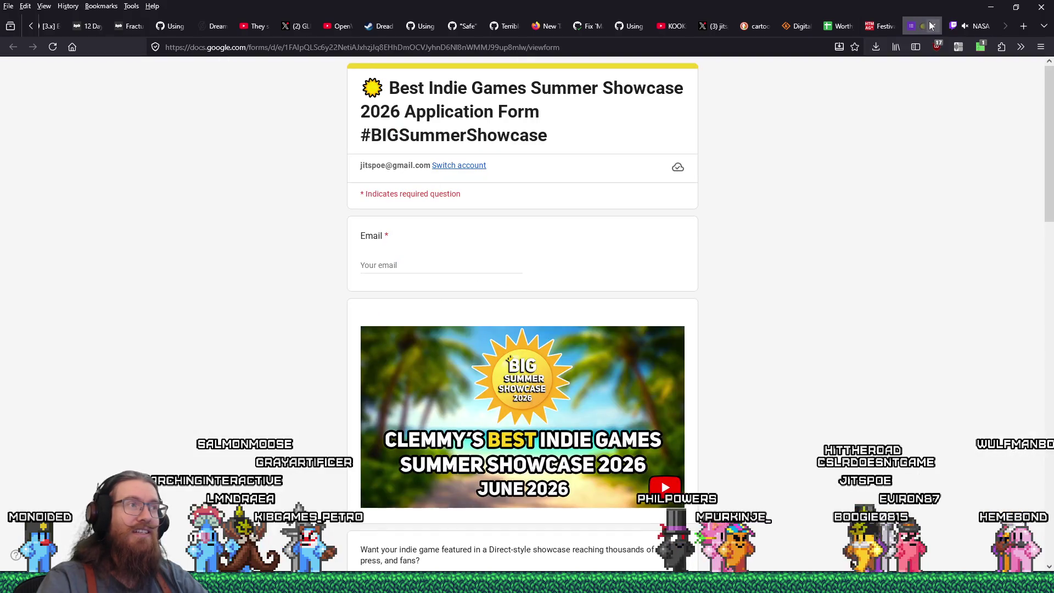
scroll(857, 283, "down", 3)
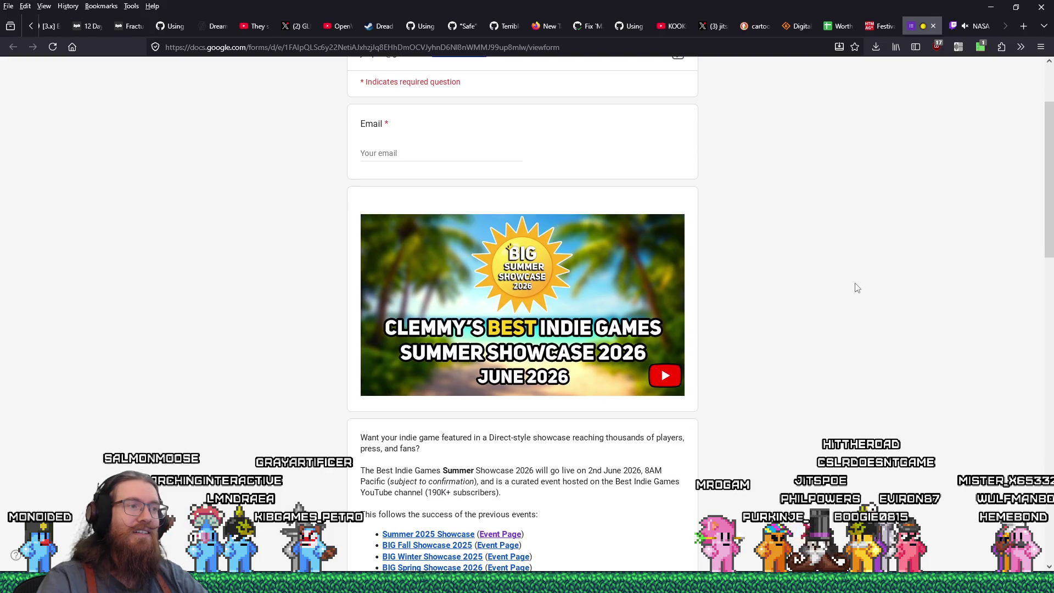
scroll(857, 288, "up", 3)
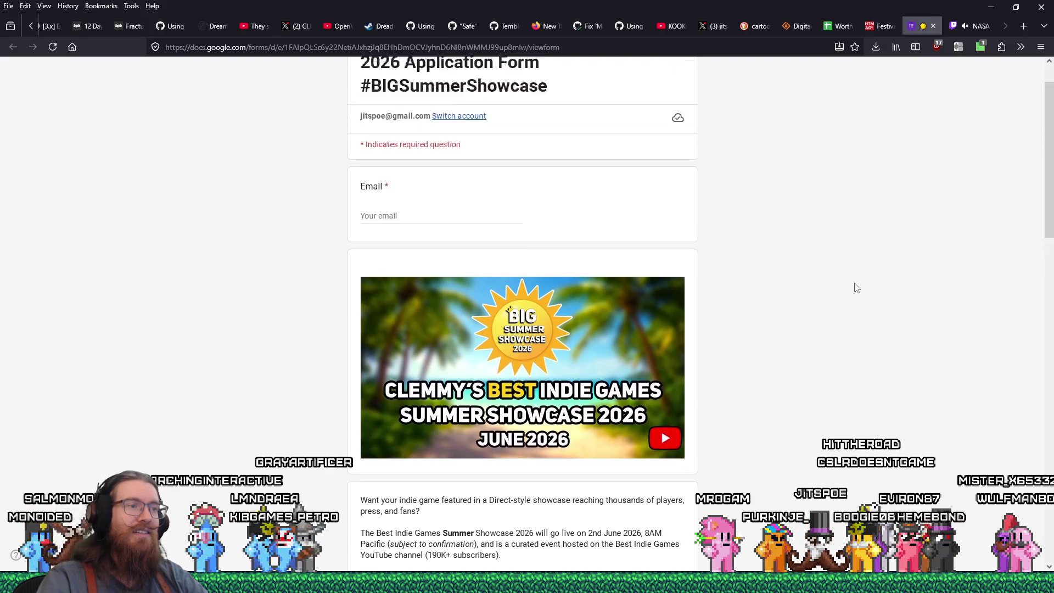
left_click(890, 34)
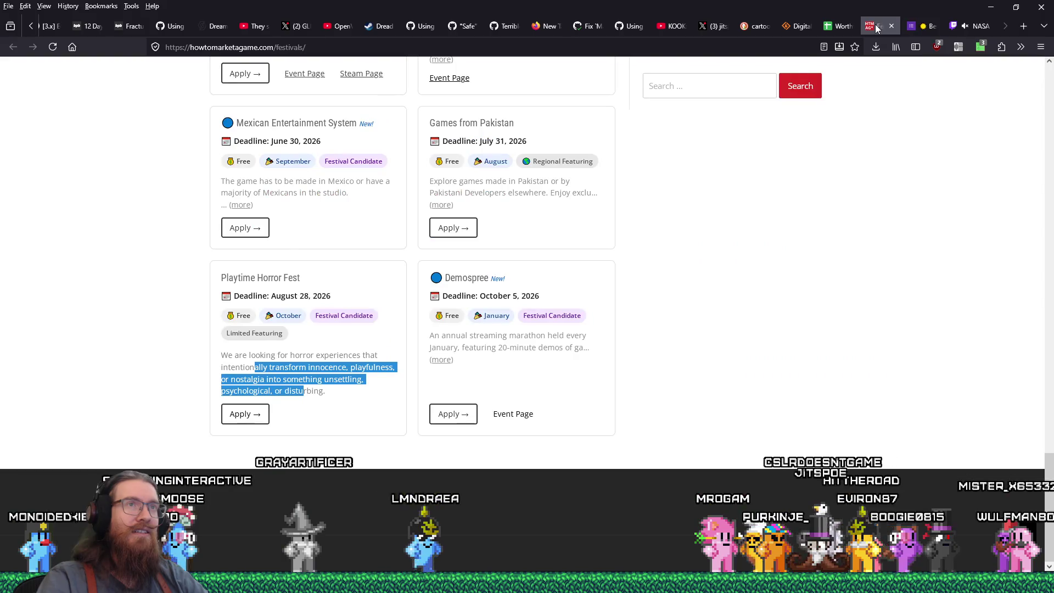
- Close the worthy-festivals sheet and festivals list, minimize Firefox, and save kook_marketing.txt
left_click(832, 29)
left_click(850, 26)
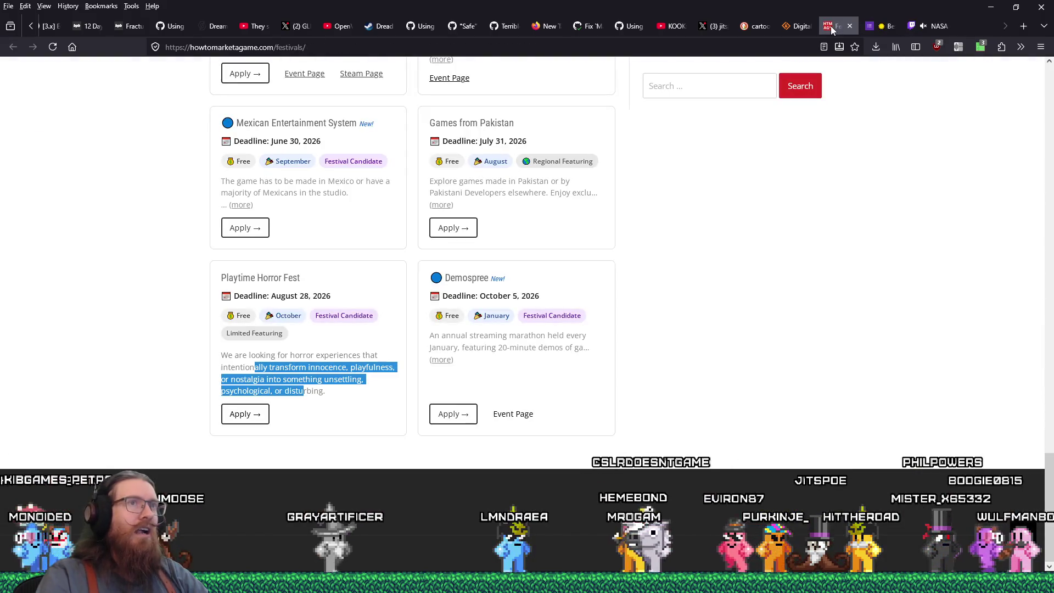
left_click(850, 26)
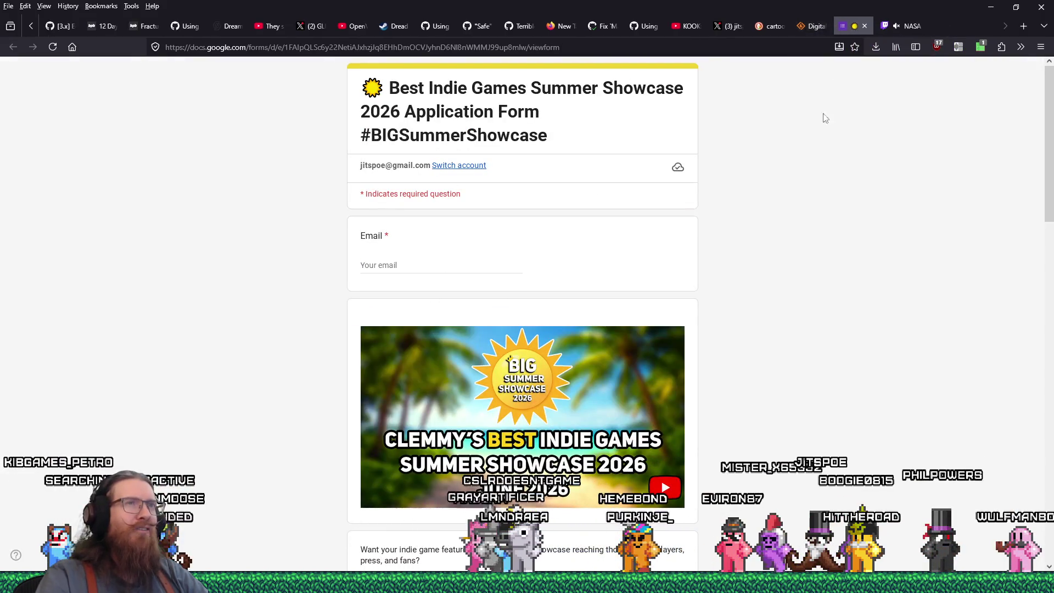
left_click(983, 10)
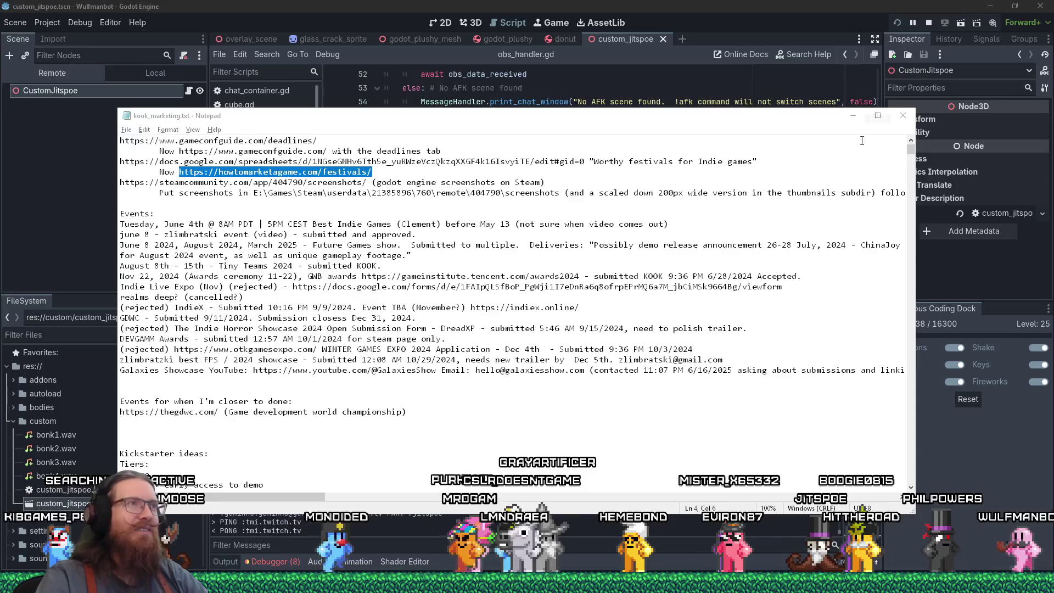
left_click(130, 130)
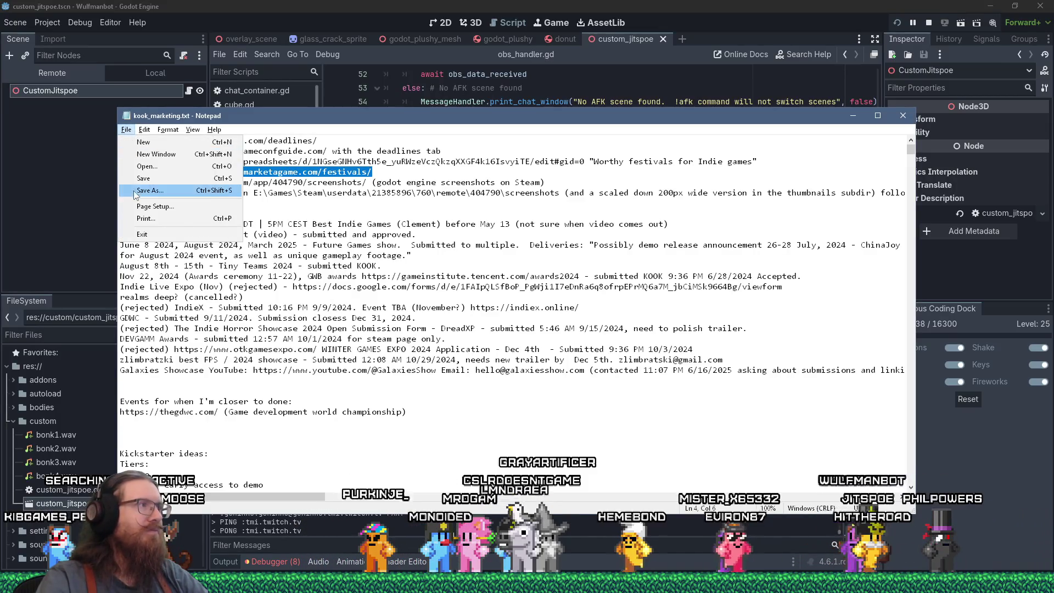
left_click(142, 179)
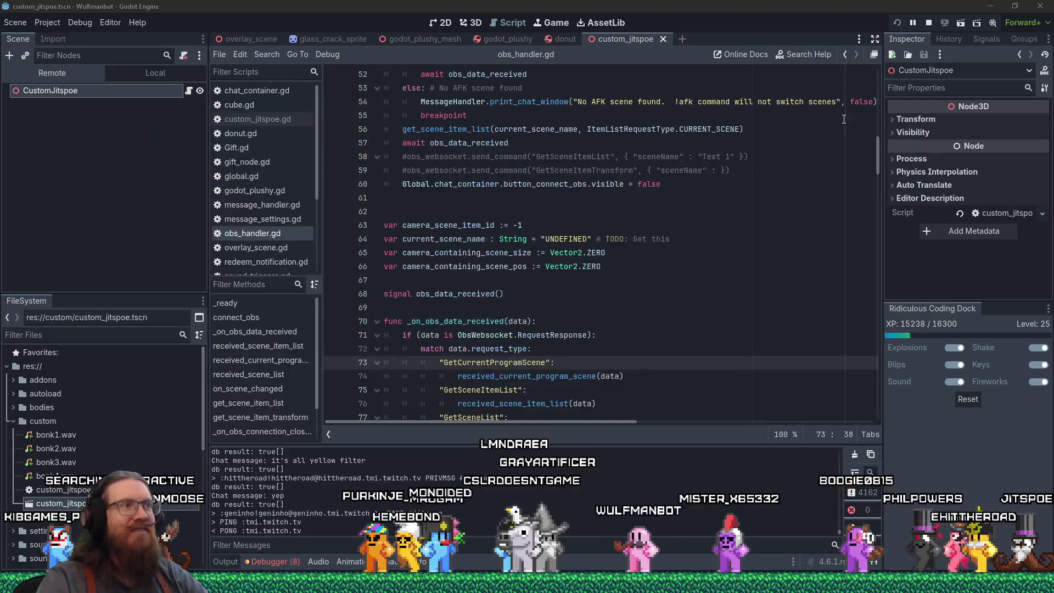
- Close the notes window and launch TrenchBroom from its E:\ program path via the Run prompt
left_click(852, 115)
left_click(574, 290)
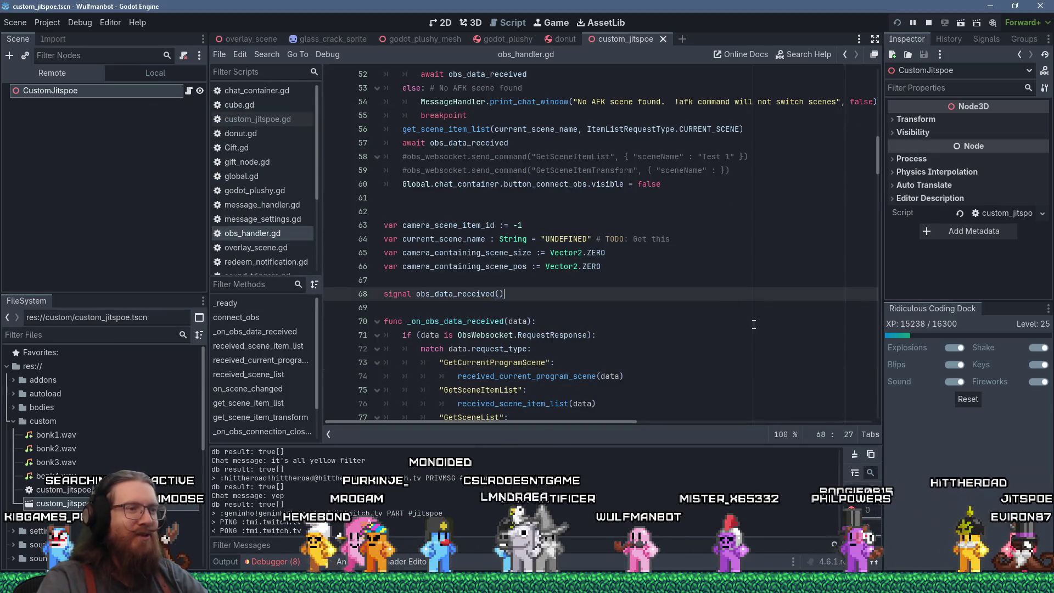
key("super+r")
type("e:\\p")
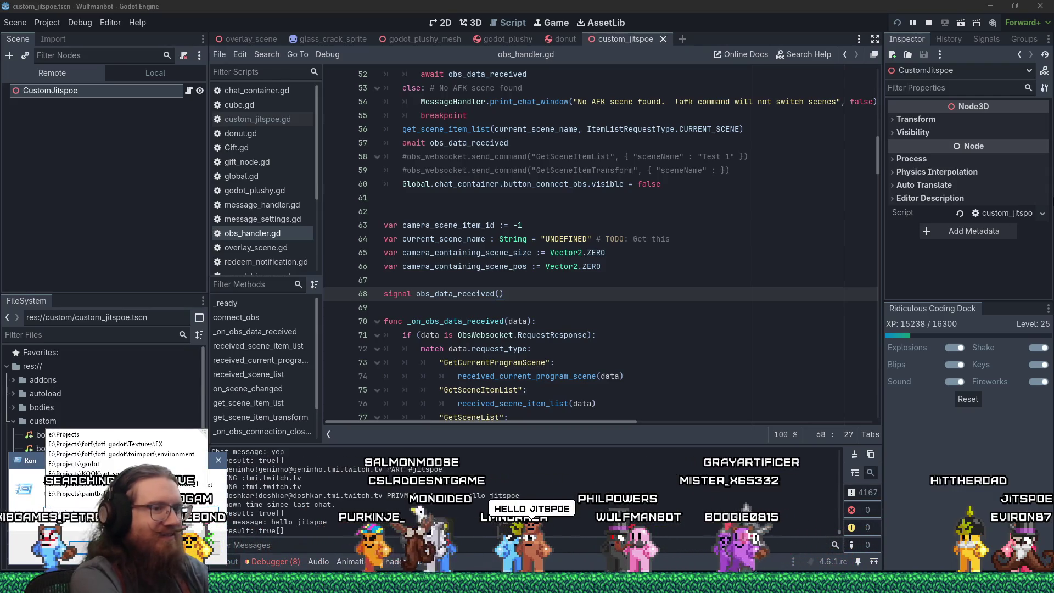
type("rograms")
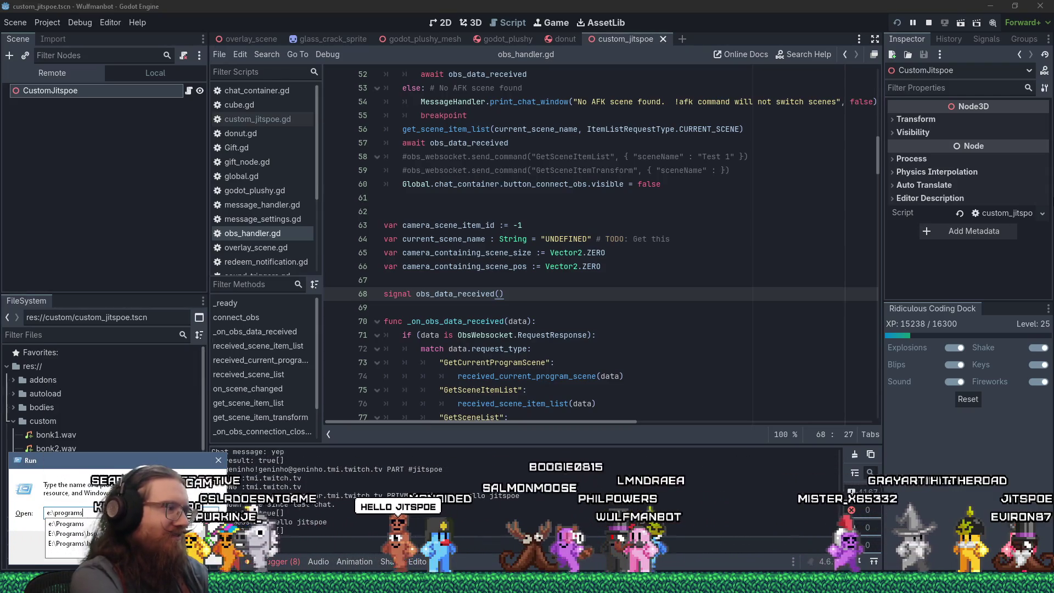
type("\tr")
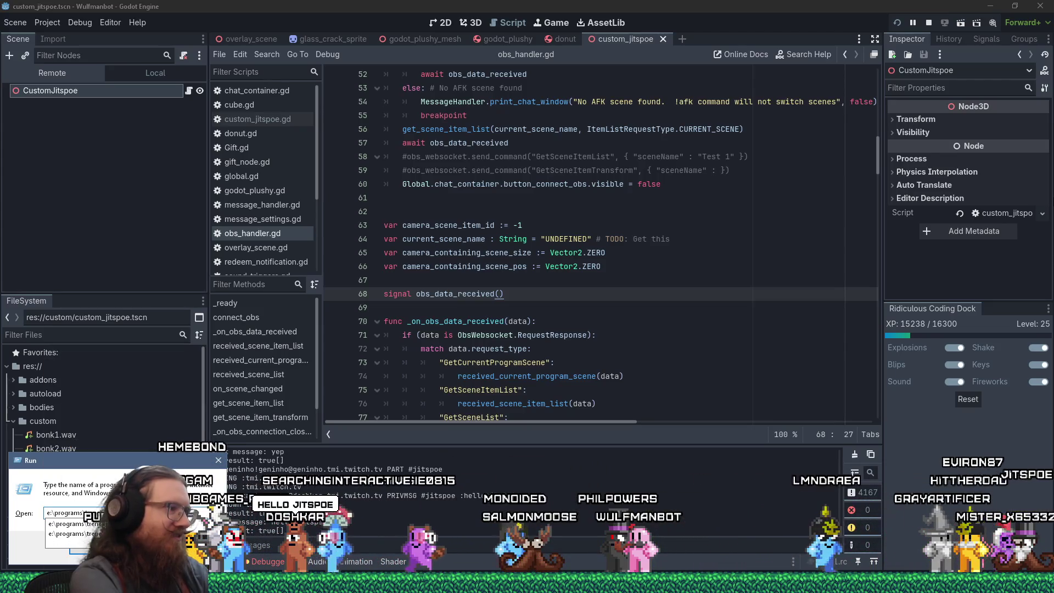
key("Return")
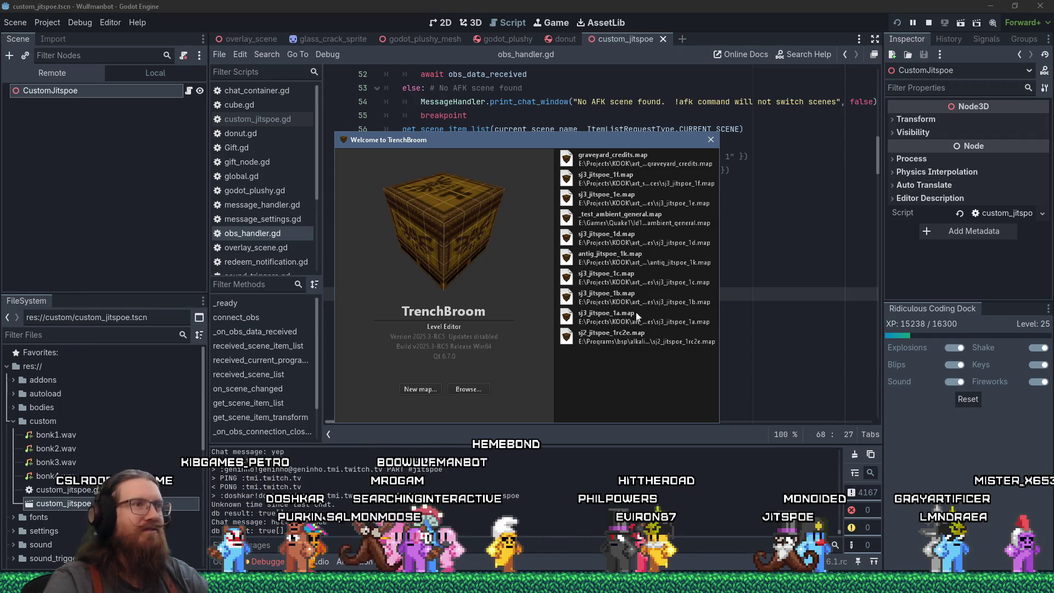
left_click(574, 161)
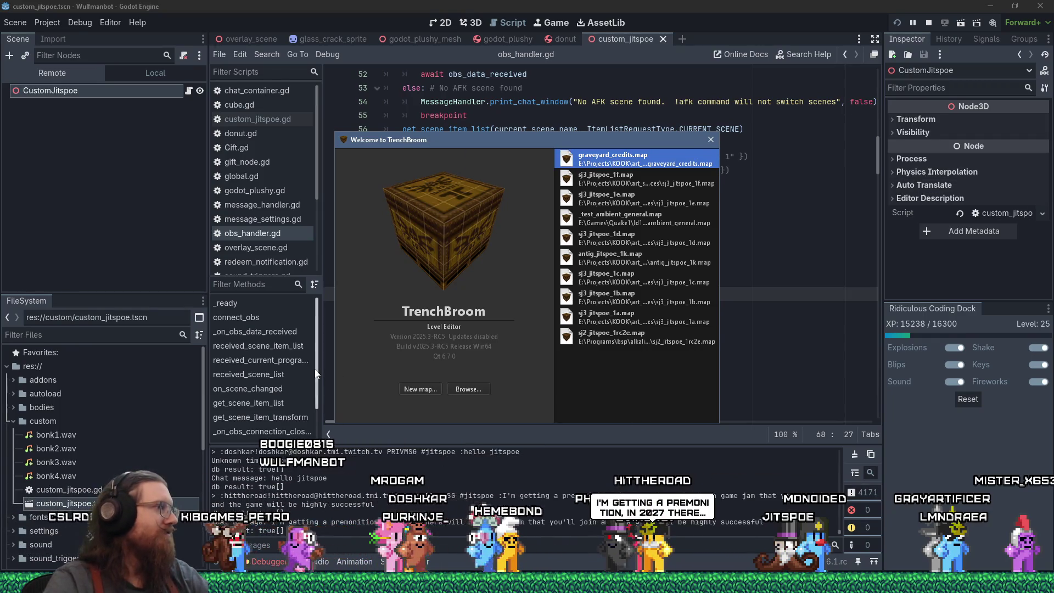
key("Return")
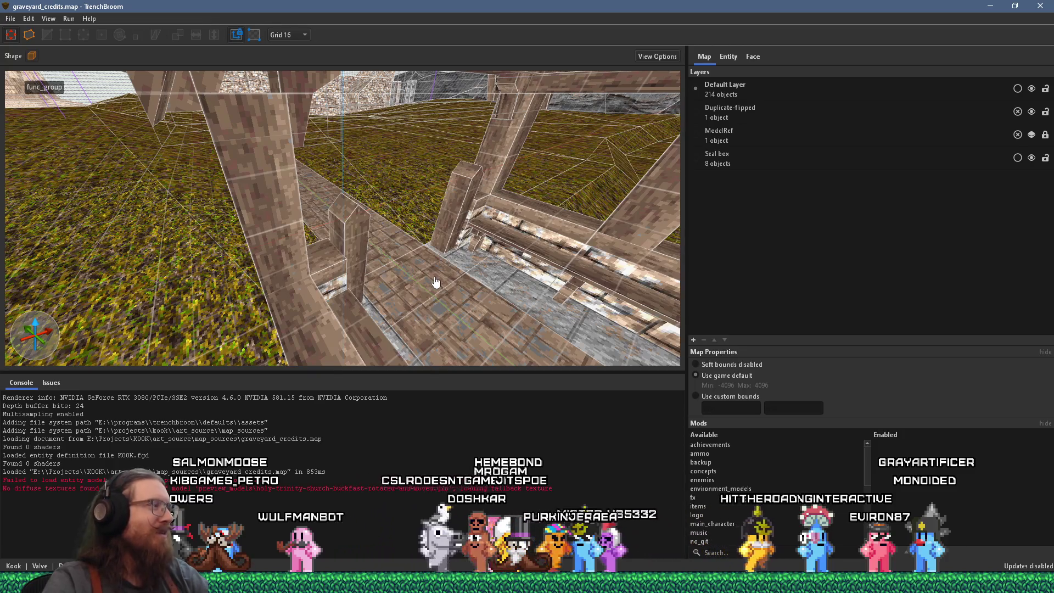
scroll(435, 282, "down", 10)
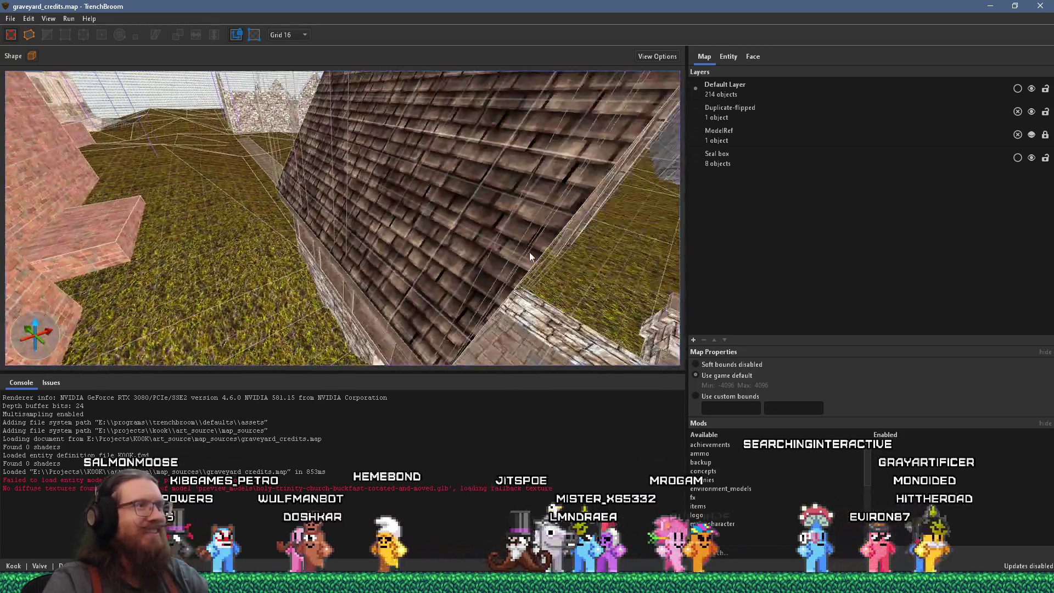
left_click_drag(506, 224, 377, 211)
key("a")
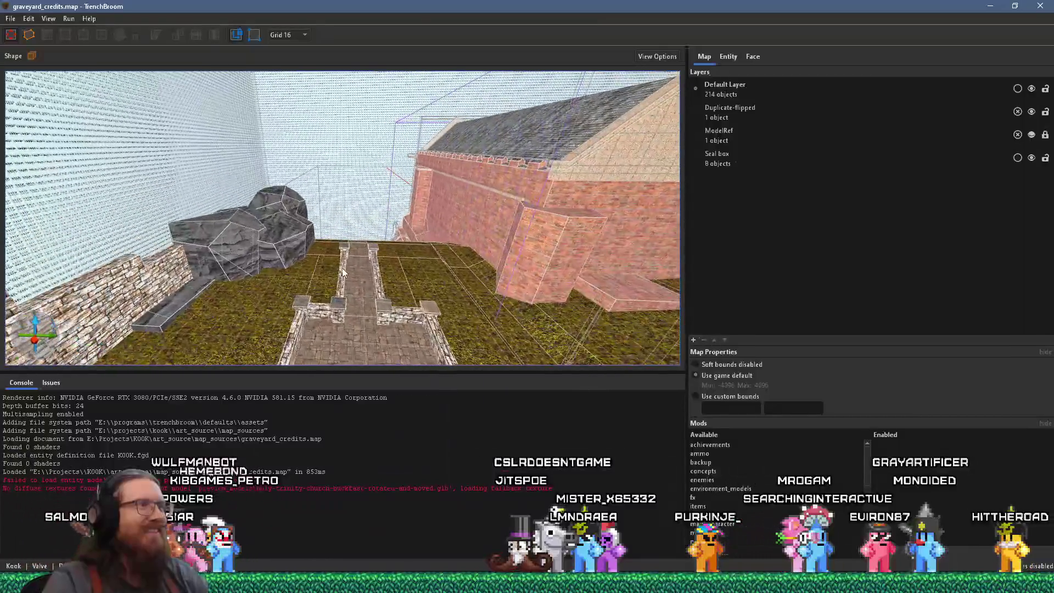
key("w")
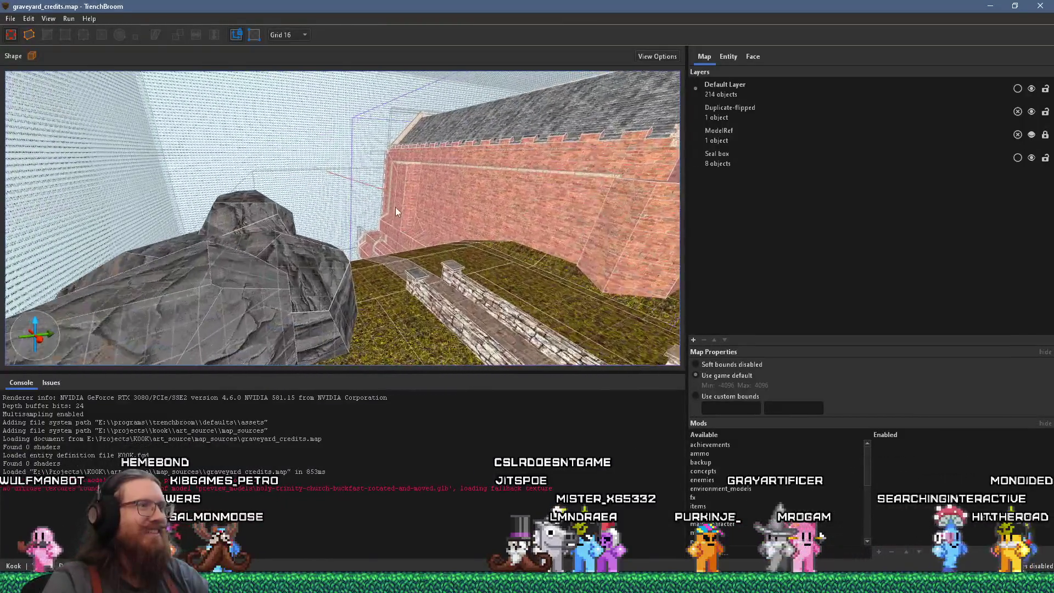
key("w")
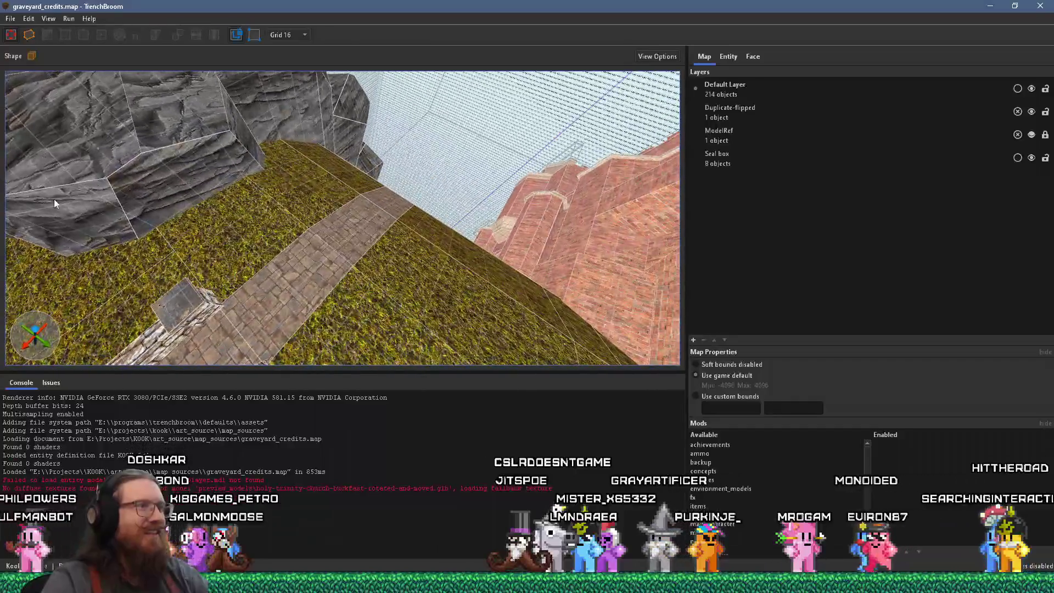
key("s")
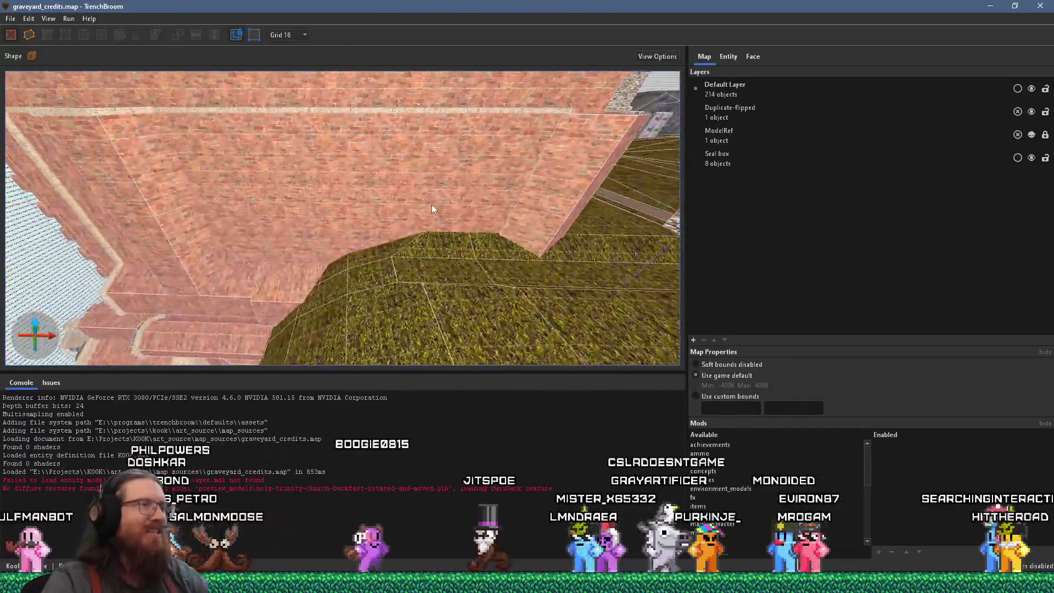
key("s")
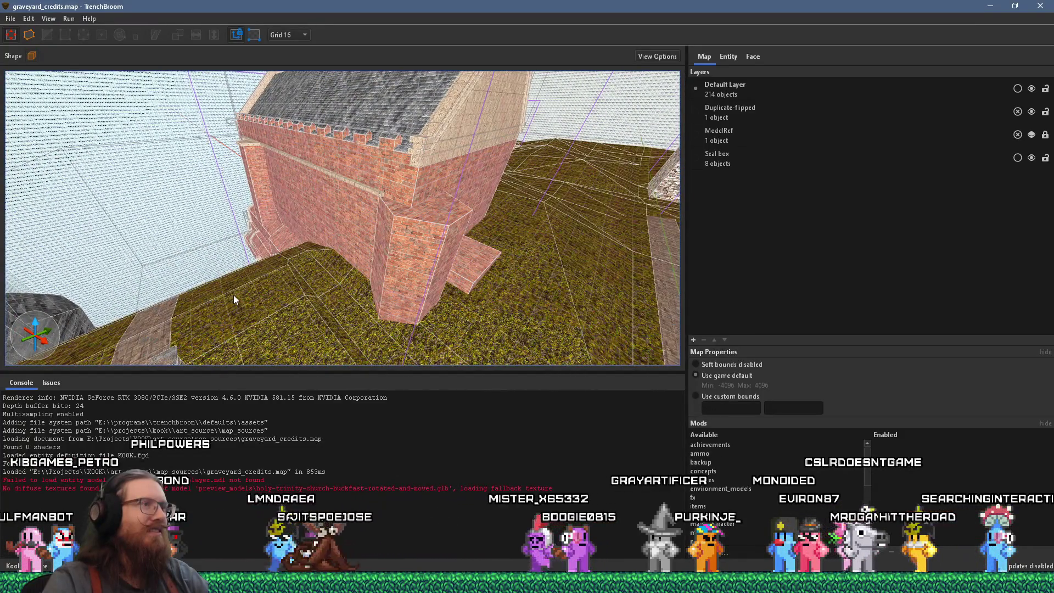
- Select the brick church walls and a small wall brush, flying in to the wall ledge
left_click(251, 143)
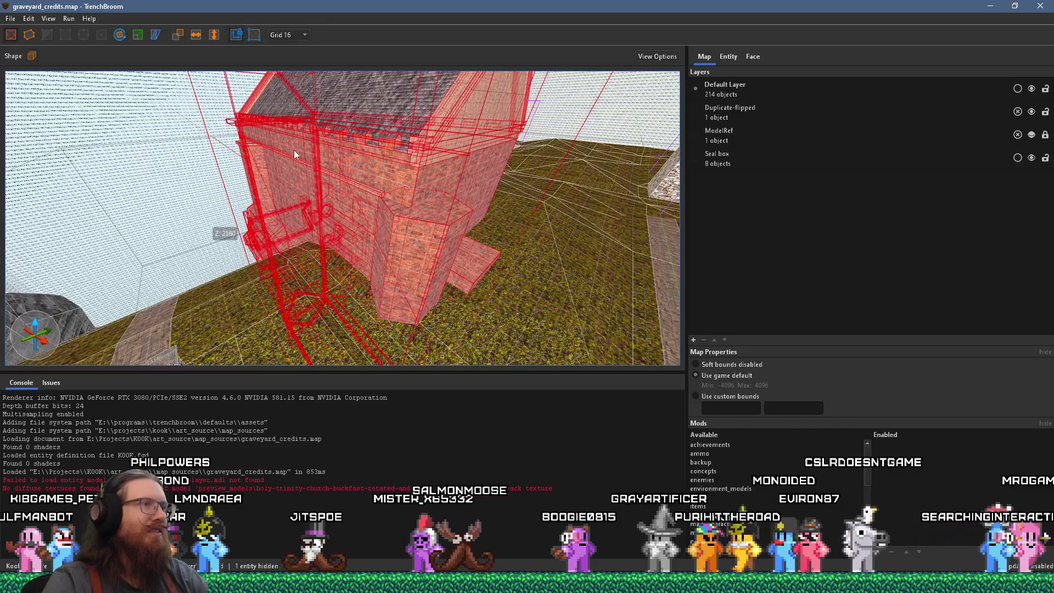
key("w")
key("w")
key("w")
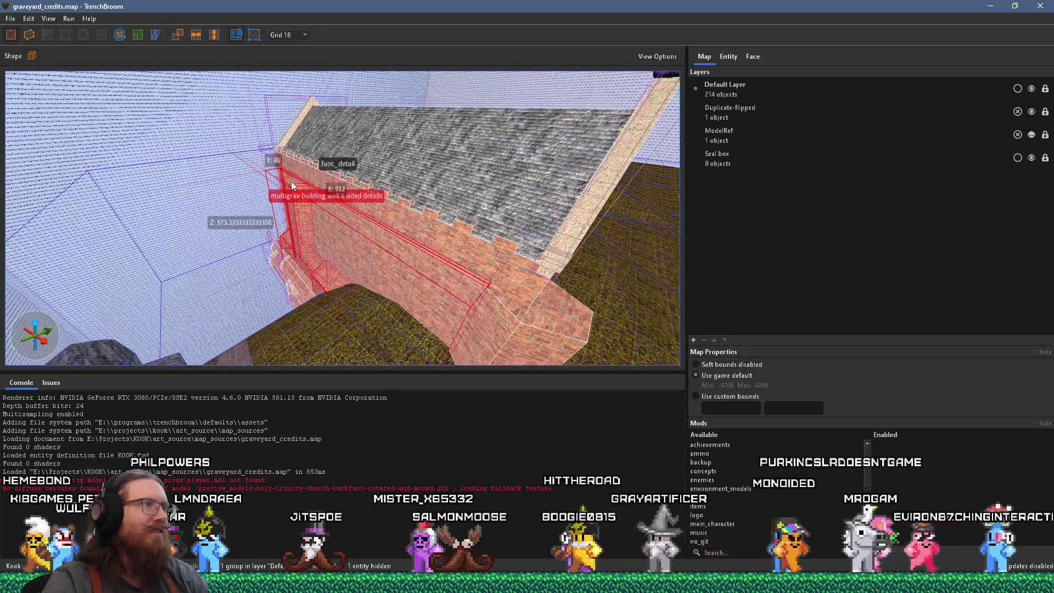
left_click(291, 187)
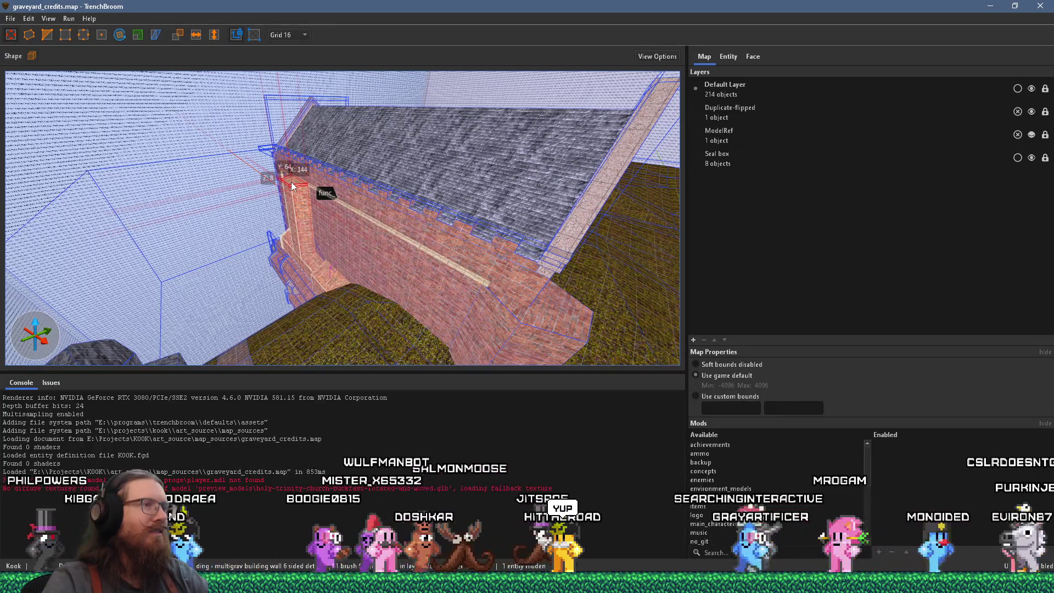
key("w")
key("w")
key("w")
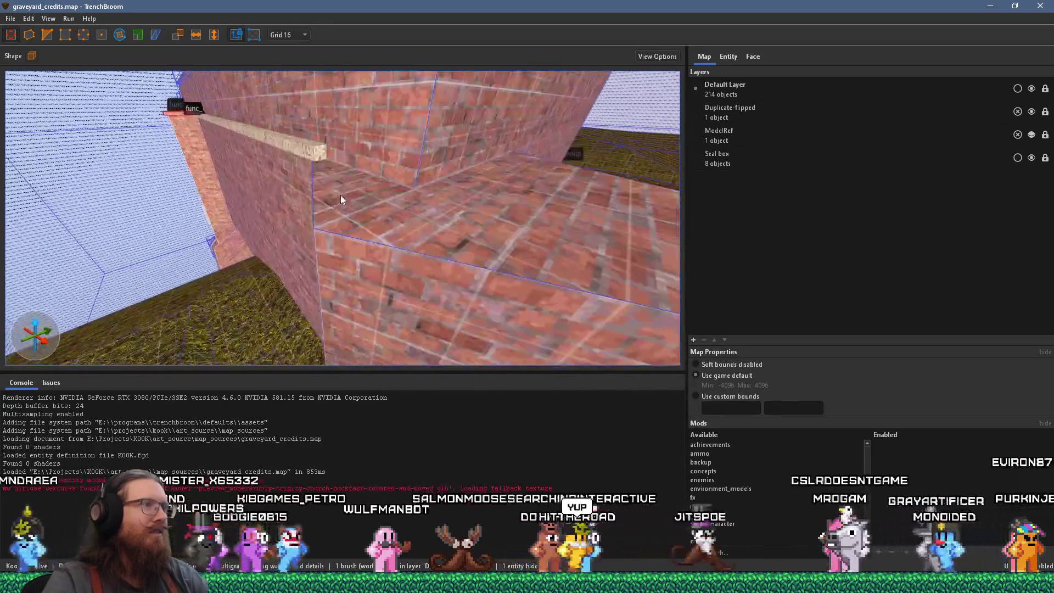
key("a")
key("a")
key("a")
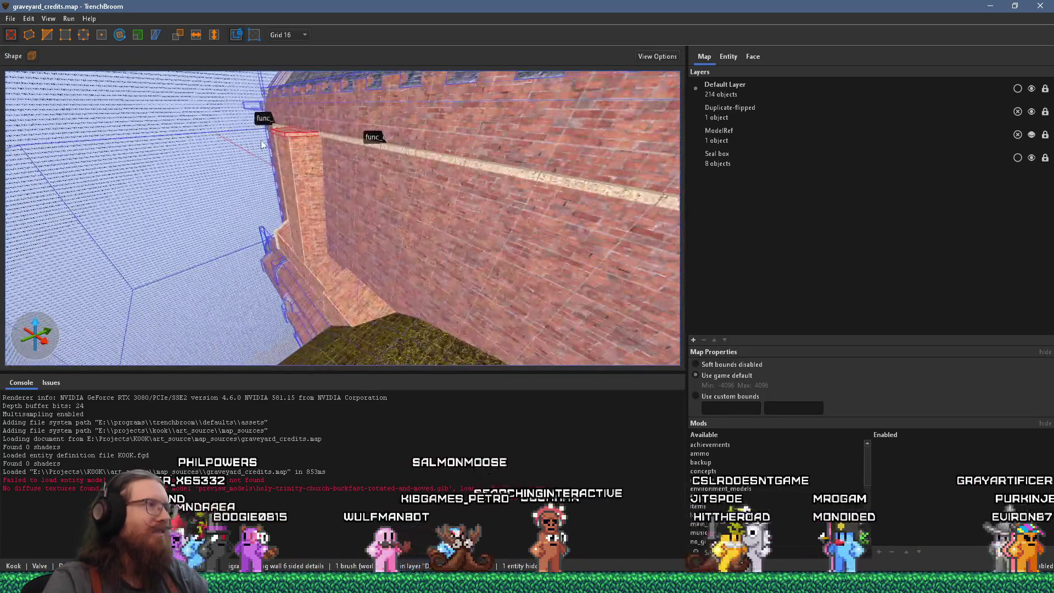
key("w")
key("w")
key("w")
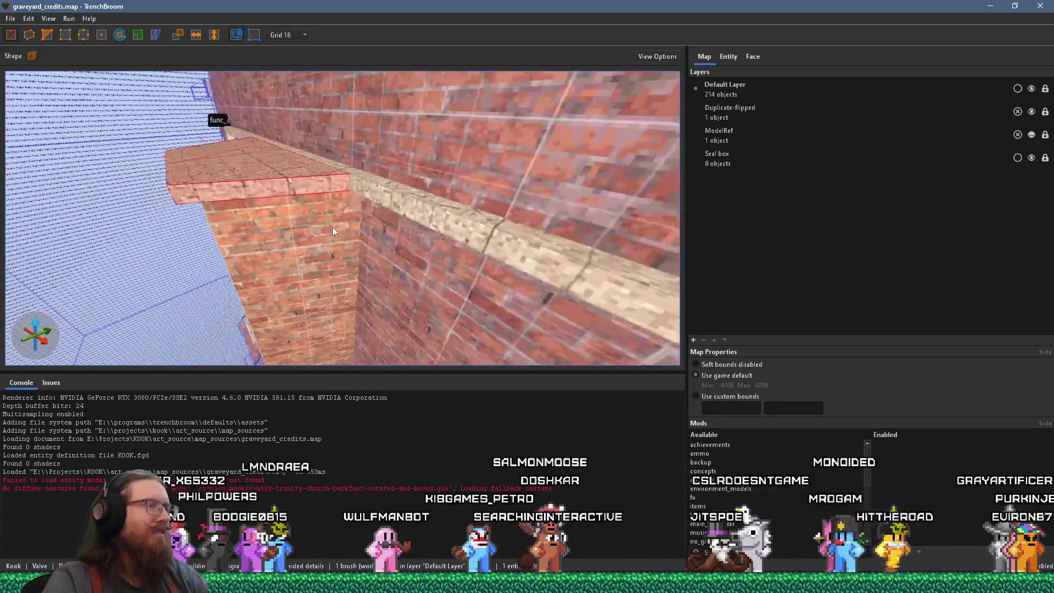
key("d")
key("d")
key("d")
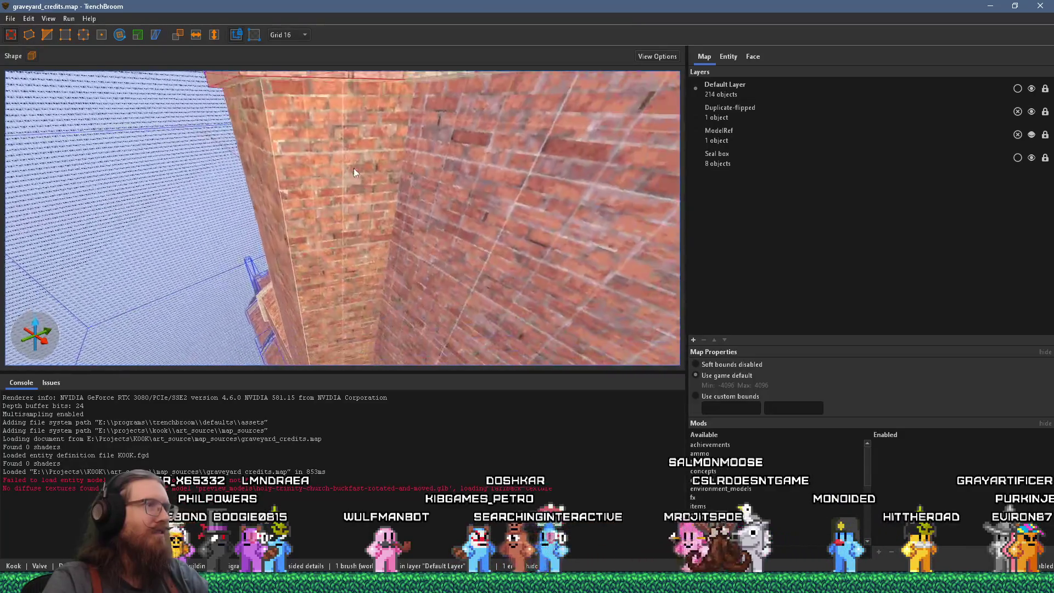
key("s")
key("s")
key("s")
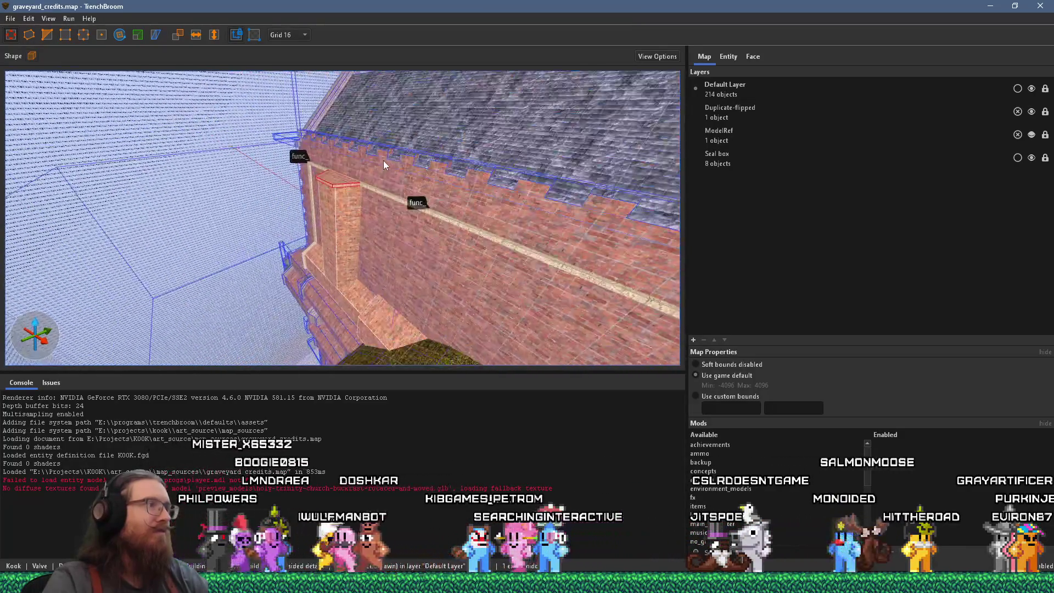
key("w")
key("w")
key("w")
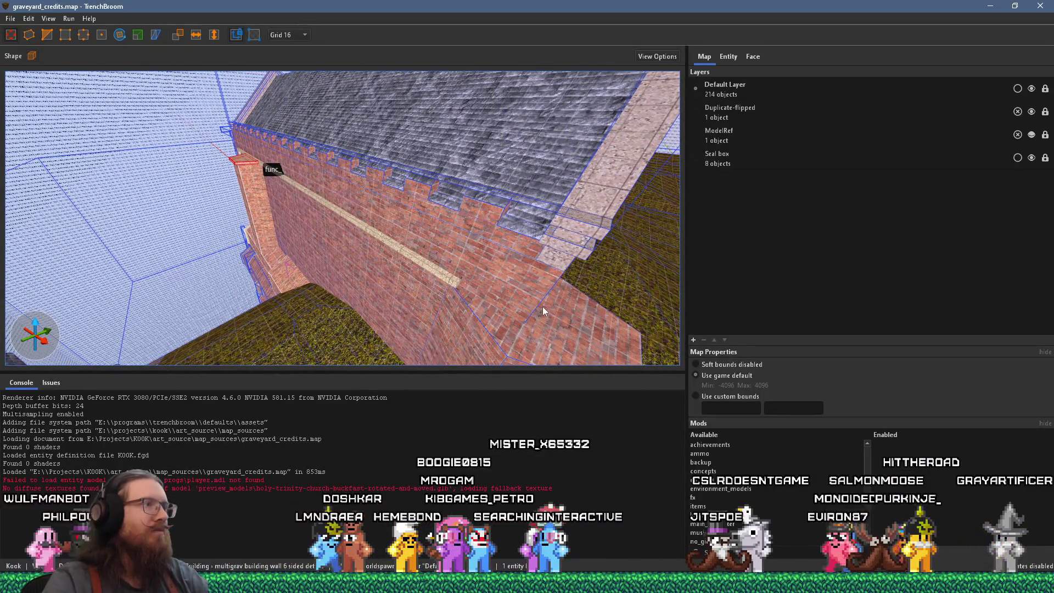
- Select the brick buttress at the wall's corner and bring up the grid size choices
key("d")
key("d")
left_click(442, 252)
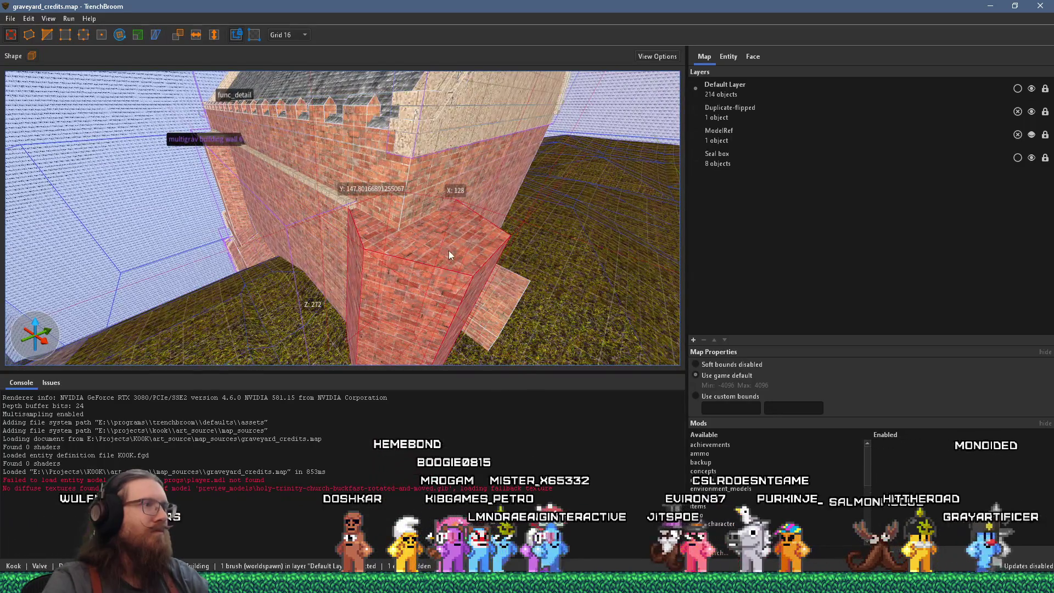
key("w")
key("w")
key("w")
left_click(292, 36)
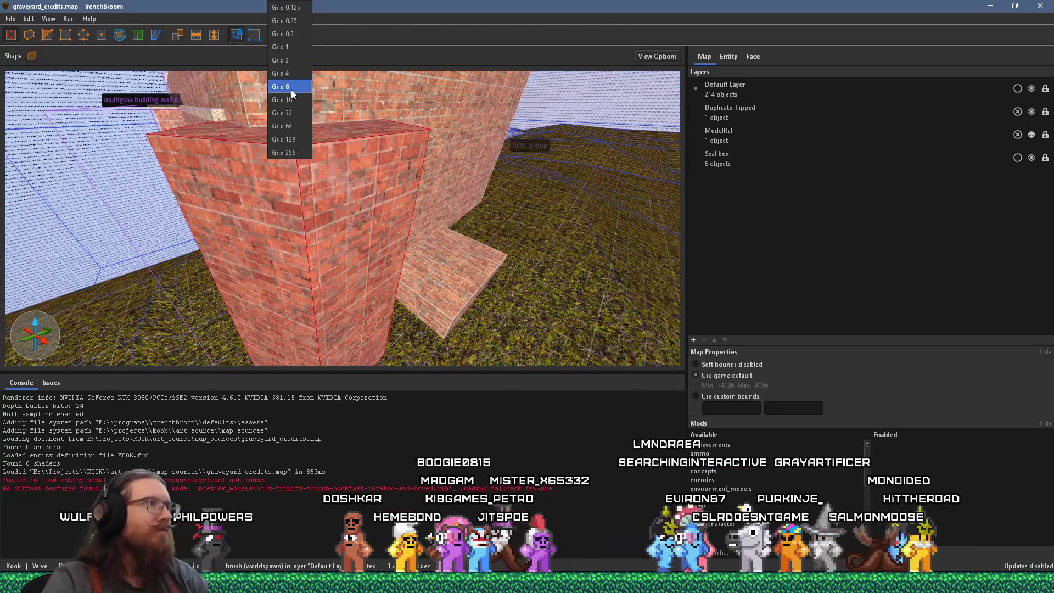
- Set the grid to 8 and reshape the buttress brush into a thin 8-unit cap slab
left_click(292, 87)
key("w")
left_click_drag(361, 147, 357, 129)
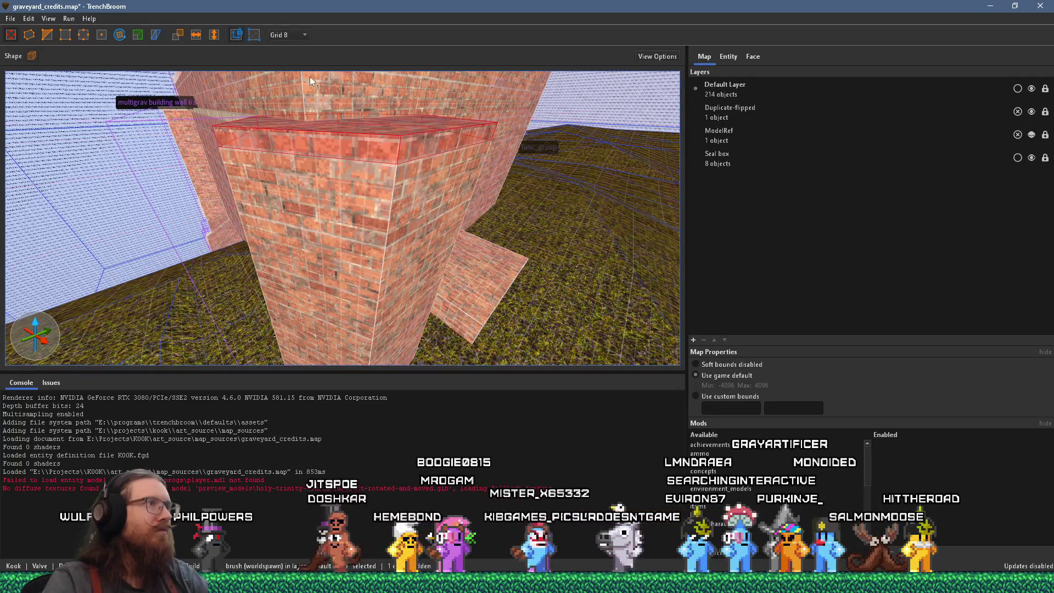
left_click(138, 36)
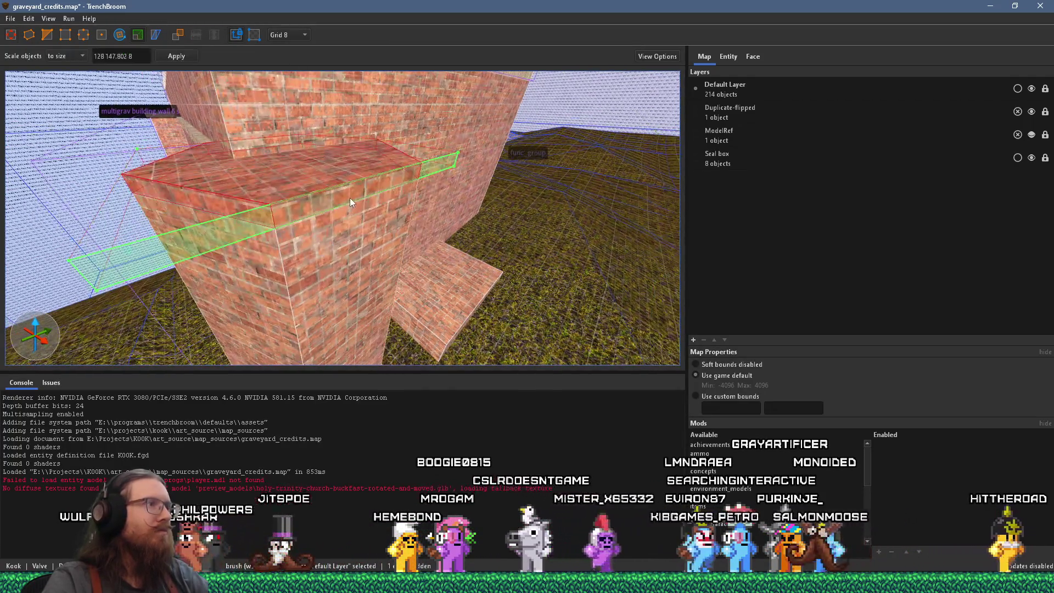
key("a")
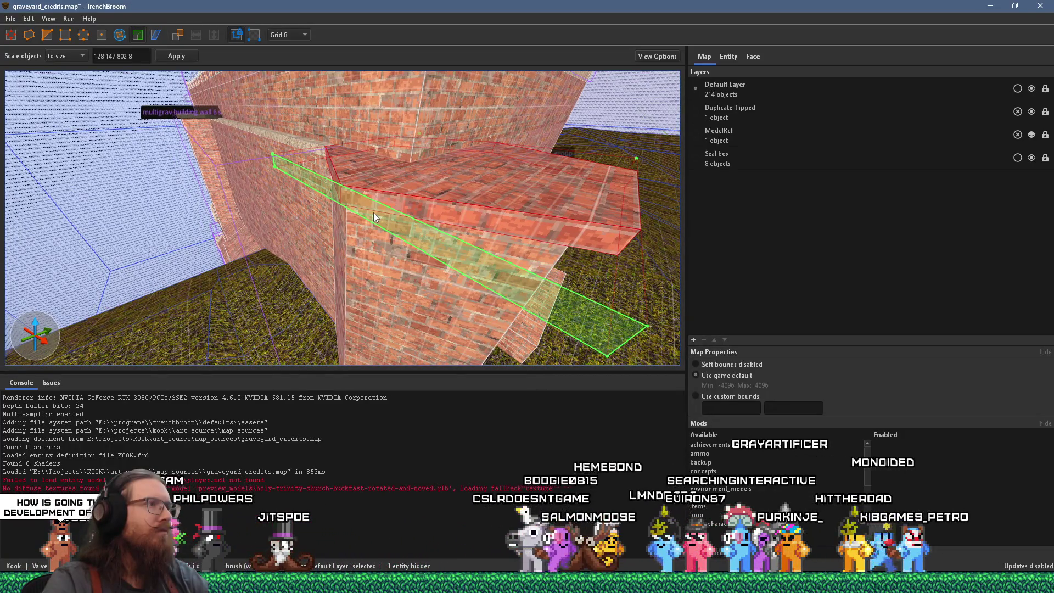
left_click_drag(385, 209, 391, 207)
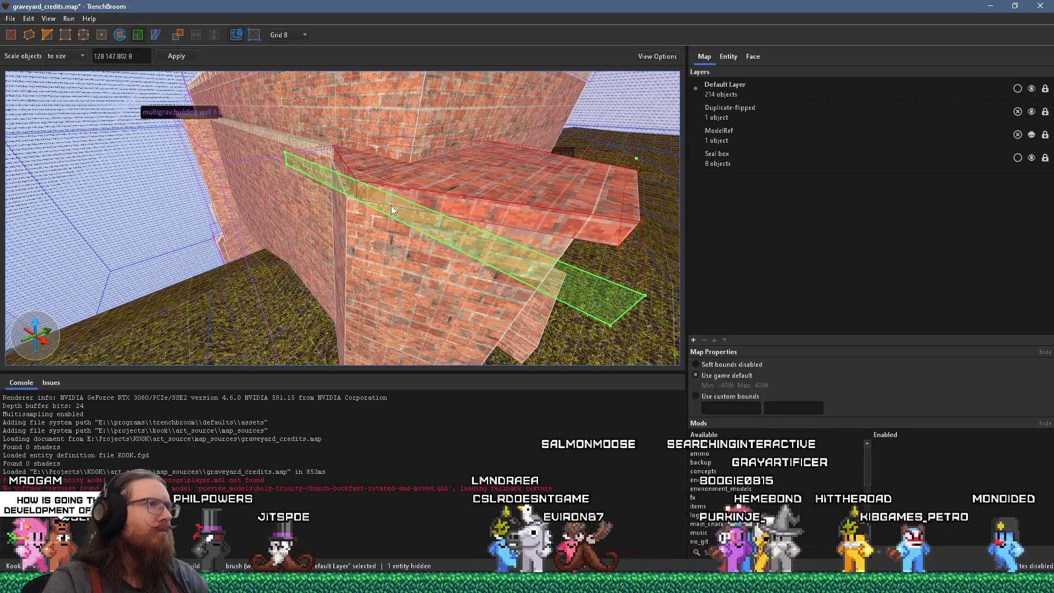
- Orbit around the brick column and wall to inspect the slab, then exit scaling
mouse_move(387, 202)
left_mouse_down()
mouse_move(336, 170)
mouse_move(386, 210)
mouse_move(359, 203)
mouse_move(346, 183)
mouse_move(352, 169)
mouse_move(328, 151)
mouse_move(364, 230)
mouse_move(306, 252)
mouse_move(340, 237)
mouse_move(310, 270)
mouse_move(308, 331)
mouse_move(407, 148)
mouse_move(407, 126)
mouse_move(430, 113)
mouse_move(410, 230)
mouse_move(479, 212)
mouse_move(269, 176)
left_mouse_up()
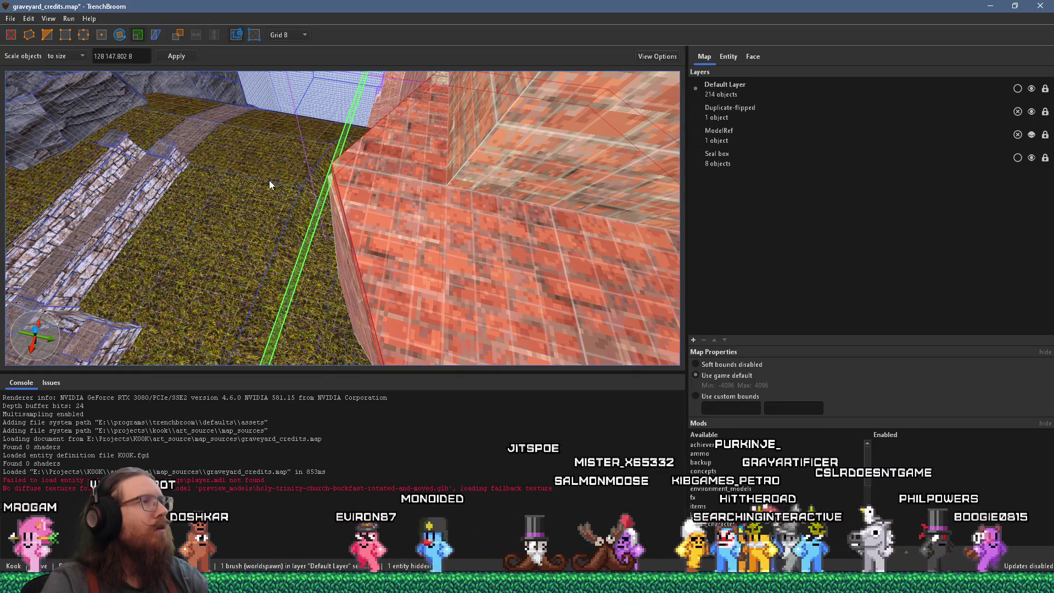
key("a")
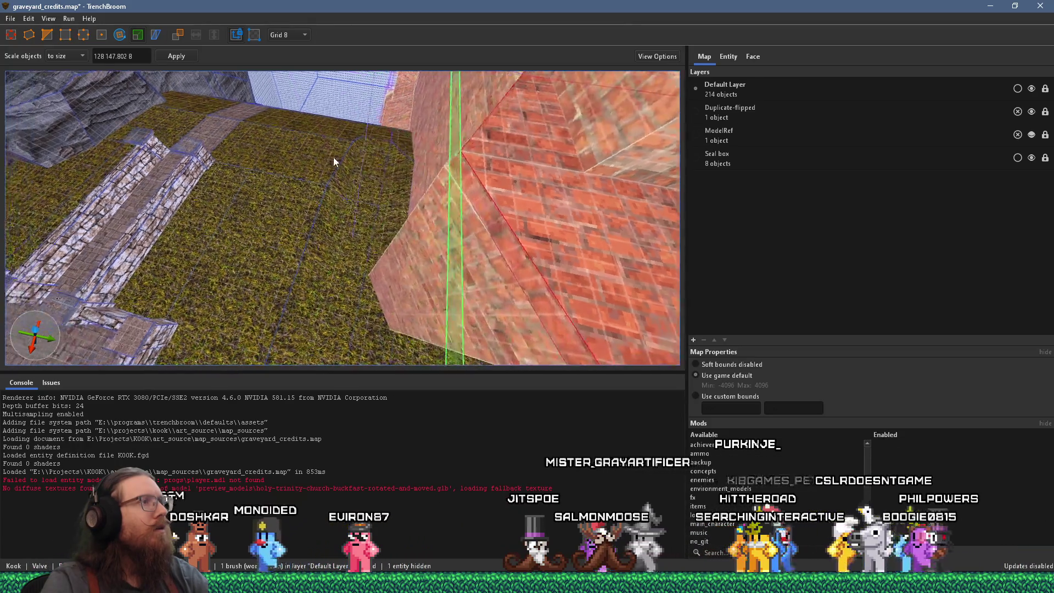
key("d")
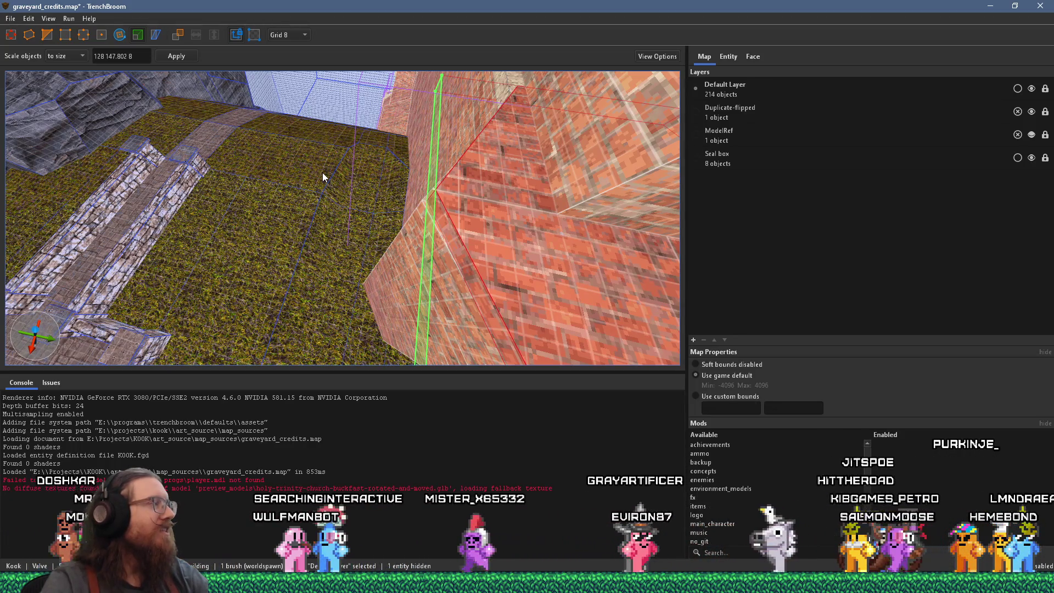
key("s")
key("s")
mouse_move(173, 113)
left_mouse_down()
mouse_move(272, 104)
mouse_move(342, 212)
mouse_move(265, 86)
mouse_move(310, 77)
mouse_move(397, 125)
mouse_move(460, 107)
mouse_move(436, 143)
mouse_move(362, 98)
mouse_move(357, 70)
mouse_move(243, 59)
mouse_move(194, 71)
mouse_move(383, 136)
left_mouse_up()
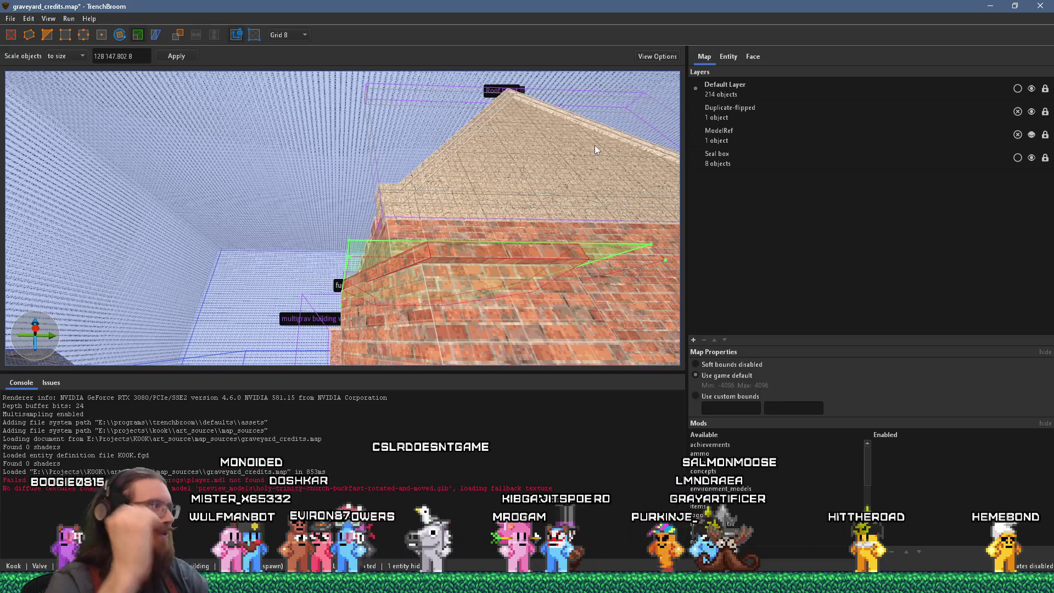
mouse_move(326, 276)
left_mouse_down()
mouse_move(245, 192)
mouse_move(456, 275)
mouse_move(472, 262)
mouse_move(499, 278)
mouse_move(455, 241)
mouse_move(383, 212)
mouse_move(374, 227)
left_mouse_up()
scroll(486, 272, "down", 5)
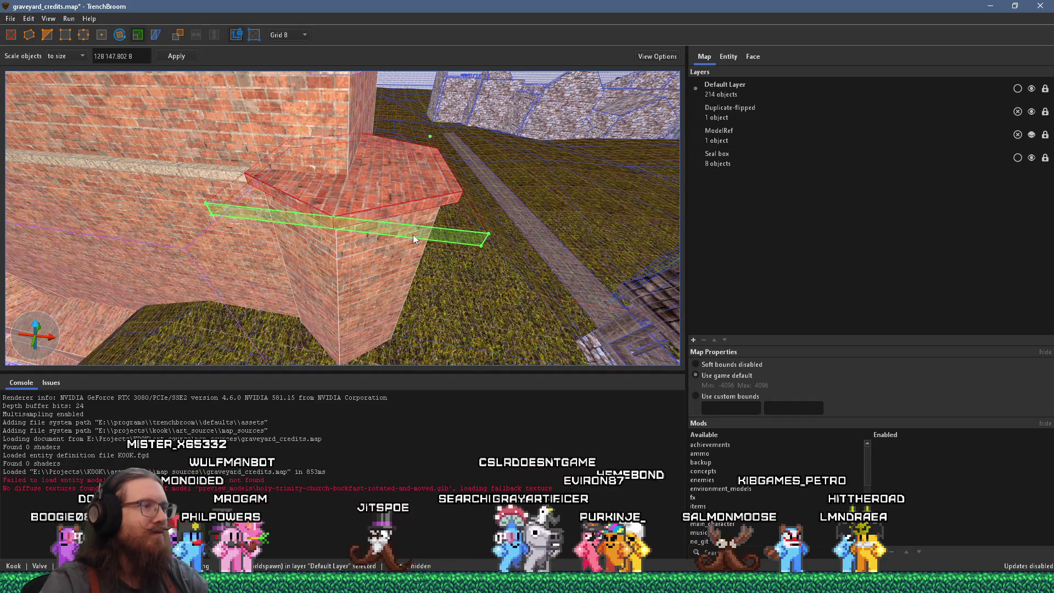
key("shift")
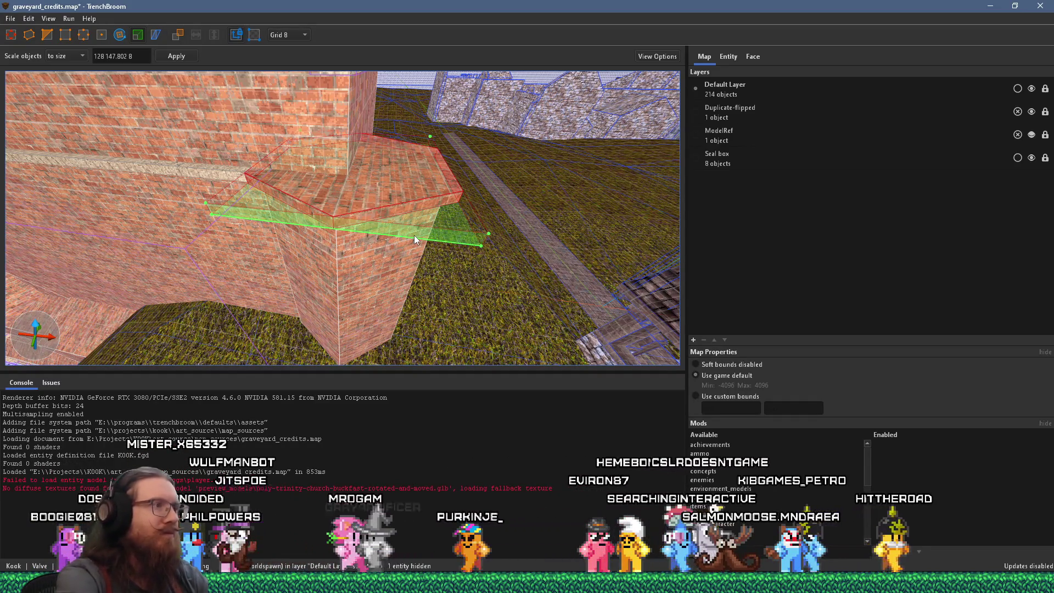
key("Escape")
key("Escape")
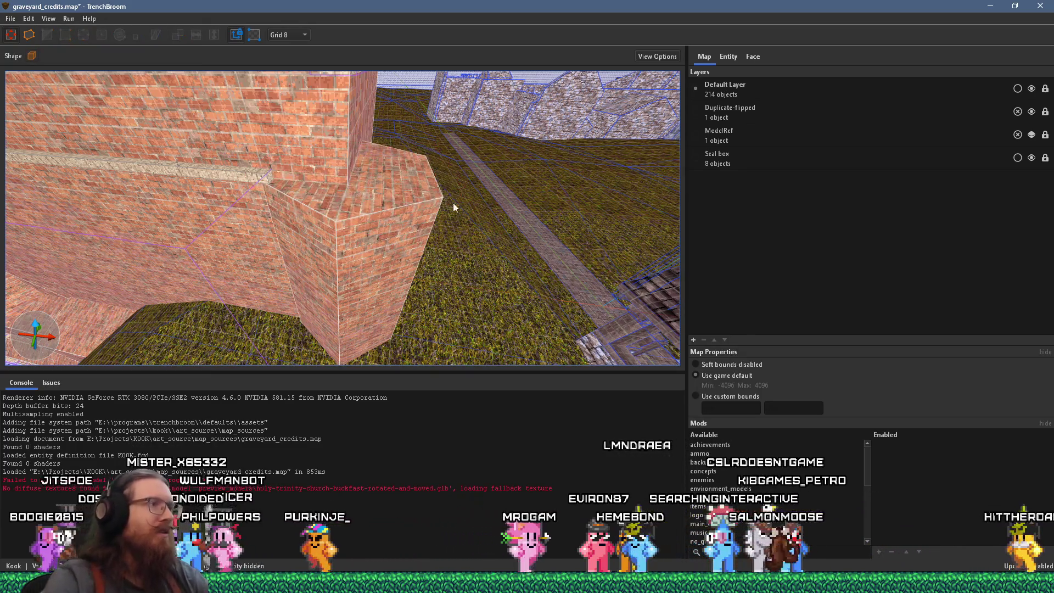
- Draw a six-sided cylinder brush against the buttress at the church wall's base and reselect it
scroll(392, 266, "up", 1)
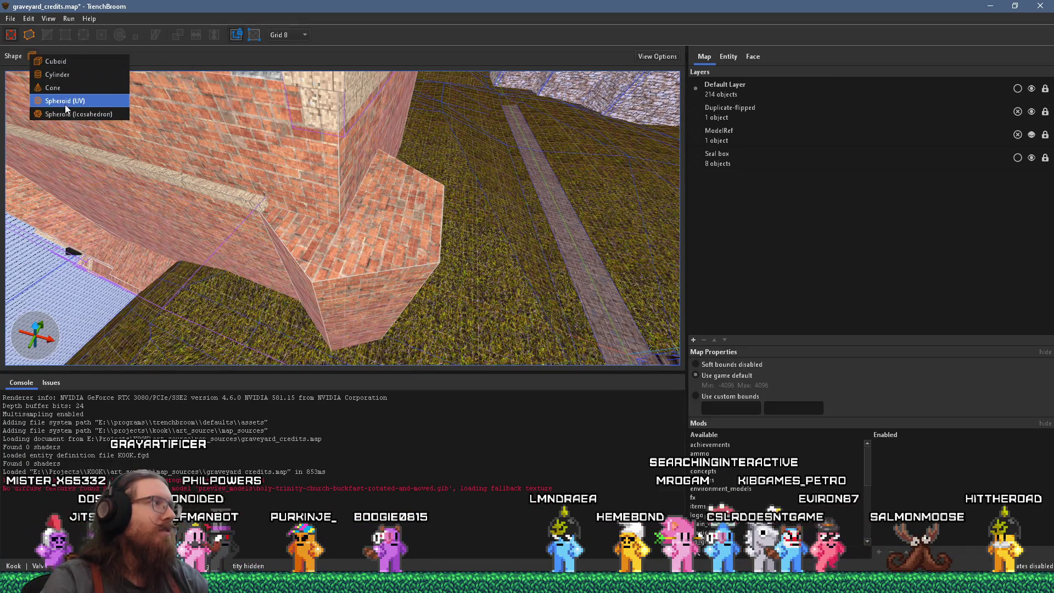
left_click_drag(203, 117, 252, 135)
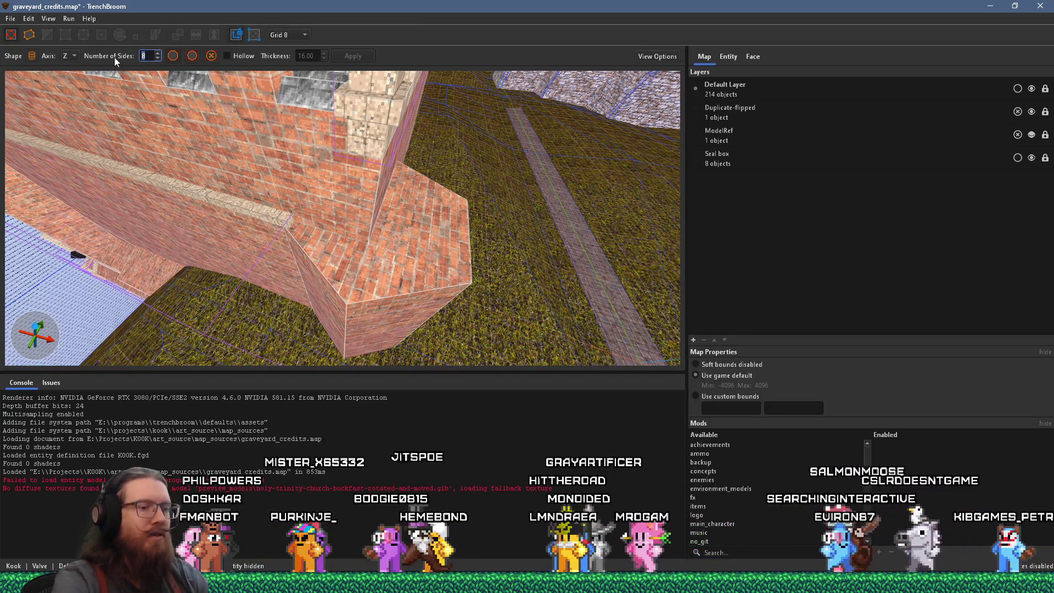
mouse_move(451, 280)
left_mouse_down()
mouse_move(432, 275)
mouse_move(199, 324)
left_mouse_up()
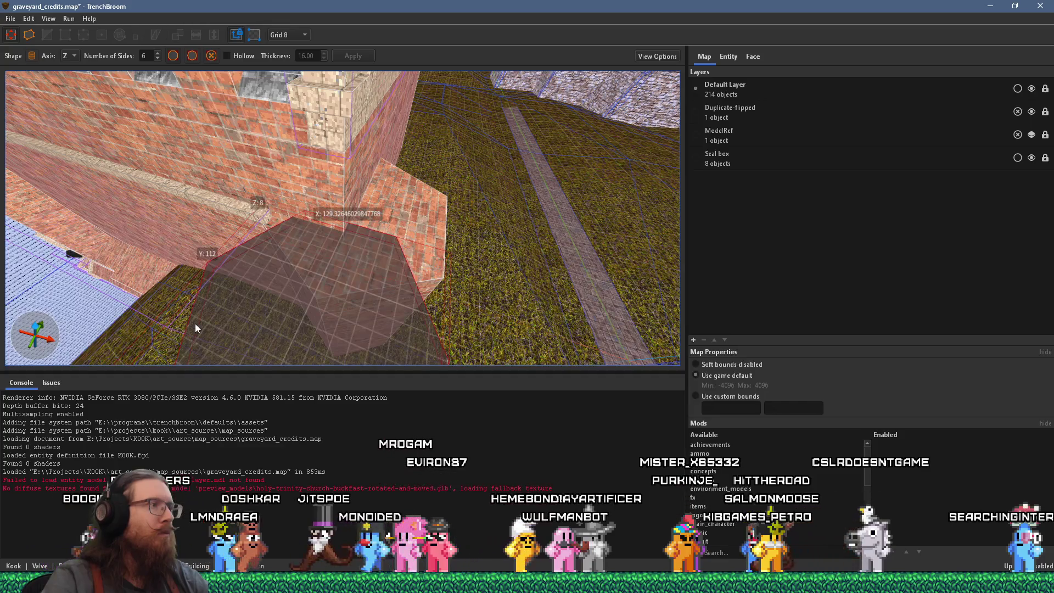
mouse_move(196, 324)
left_mouse_down()
mouse_move(298, 251)
mouse_move(318, 210)
left_mouse_up()
key("Escape")
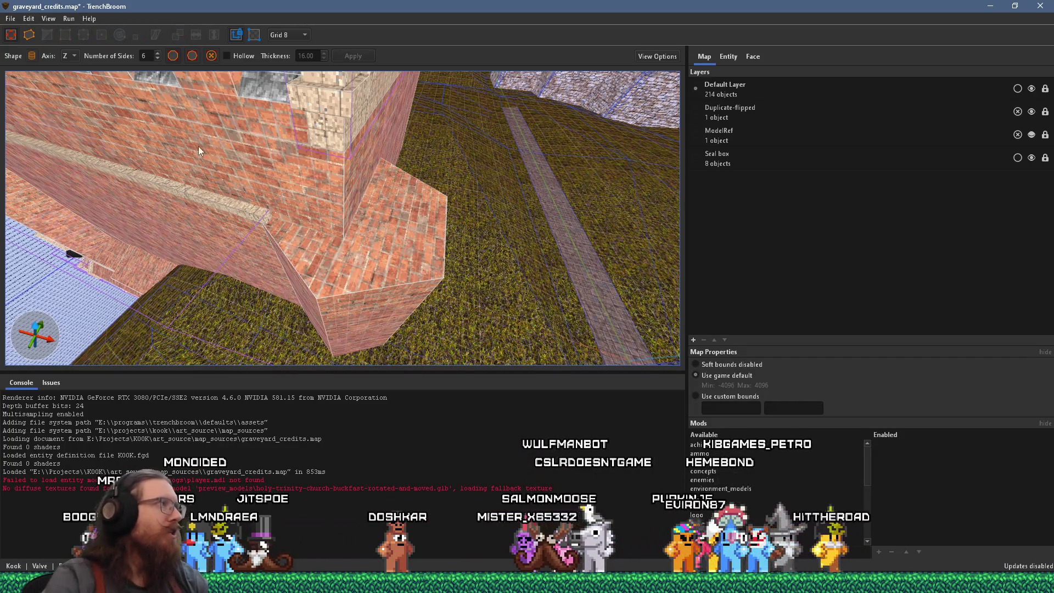
left_click(404, 260)
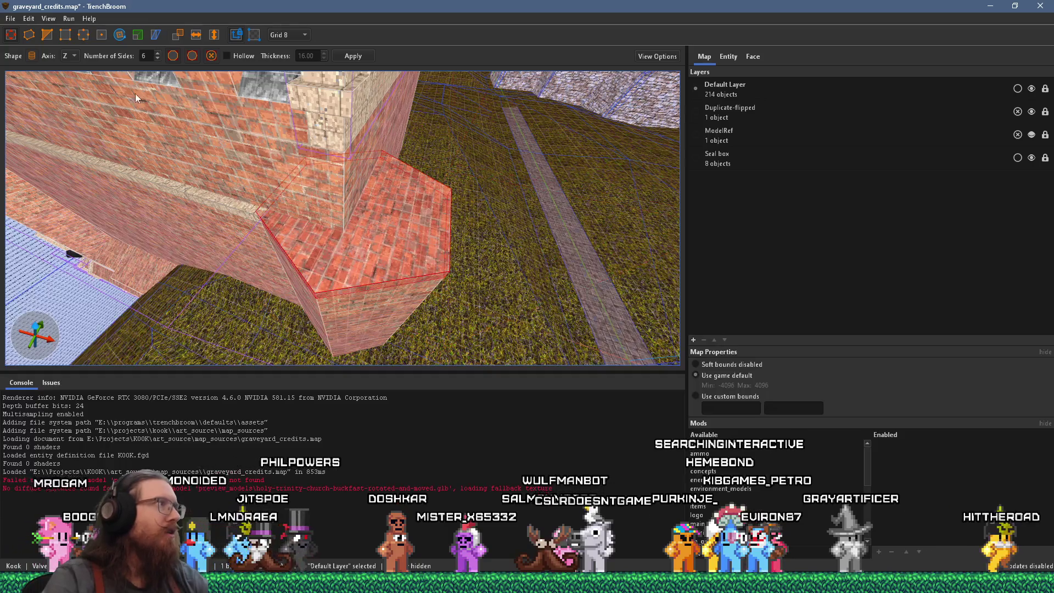
- Scale the hexagonal brush larger by pulling out its face, then tilt the view up to the pillar
left_click(138, 35)
scroll(409, 193, "up", 3)
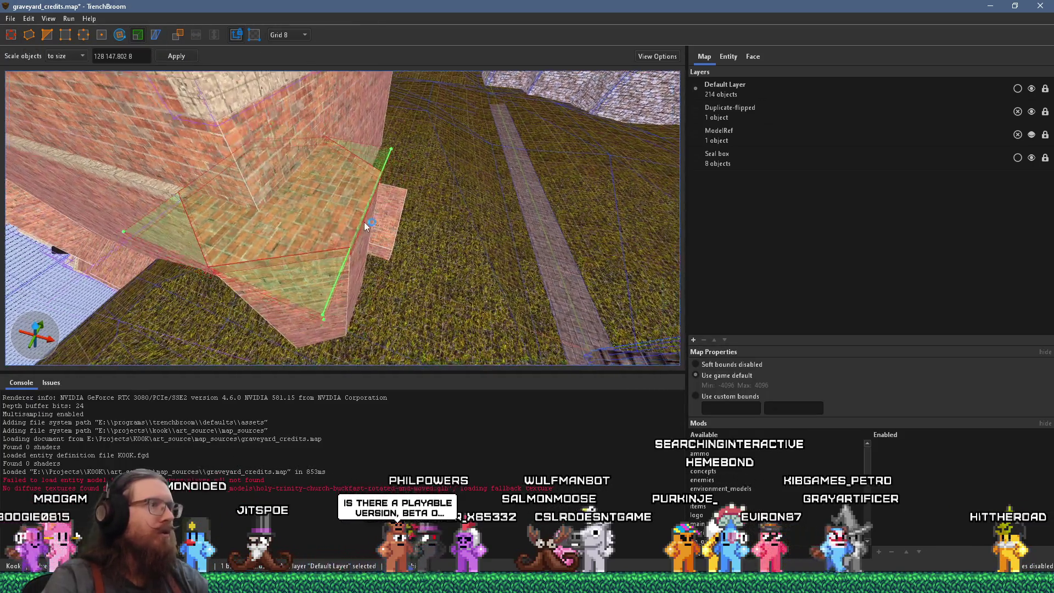
scroll(321, 170, "up", 3)
left_click_drag(211, 155, 226, 160)
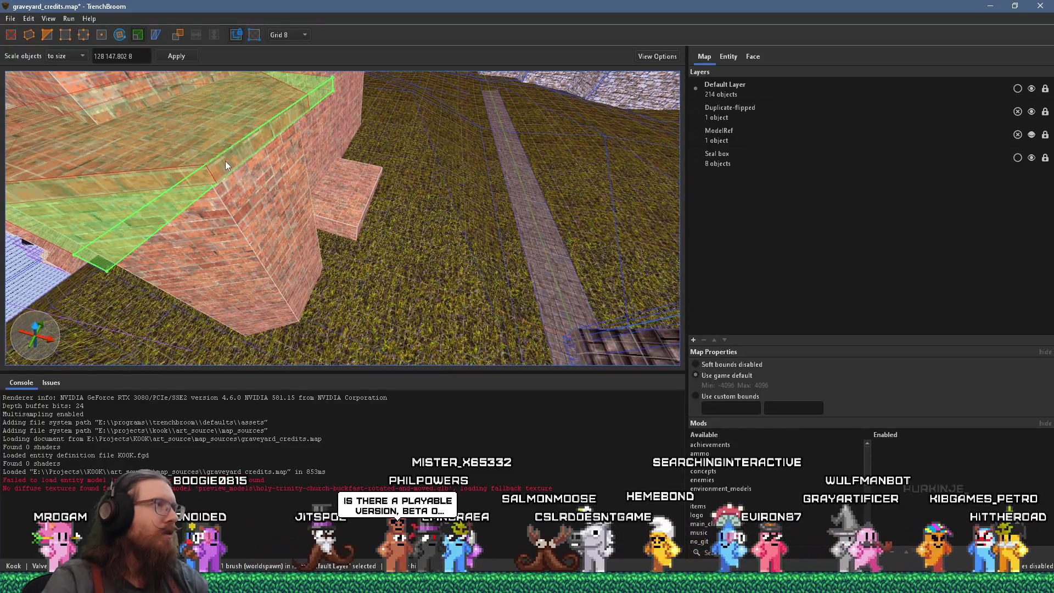
scroll(225, 160, "up", 3)
mouse_move(304, 160)
left_mouse_down()
mouse_move(276, 141)
mouse_move(264, 60)
mouse_move(277, 87)
mouse_move(219, 81)
mouse_move(207, 61)
mouse_move(352, 104)
mouse_move(312, 150)
mouse_move(314, 178)
mouse_move(351, 170)
mouse_move(397, 137)
mouse_move(388, 129)
mouse_move(397, 111)
mouse_move(262, 147)
mouse_move(180, 209)
mouse_move(285, 220)
mouse_move(265, 213)
mouse_move(331, 275)
mouse_move(336, 296)
left_mouse_up()
- Enter the building wall group and hide one of its brushes to expose the pale stone ledge
left_click(47, 35)
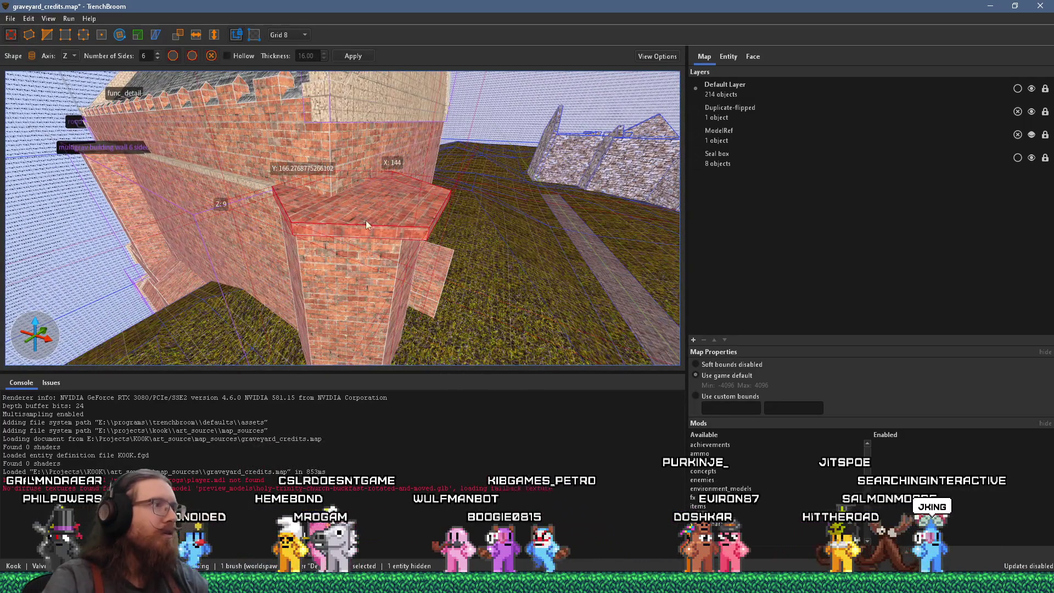
scroll(361, 210, "up", 8)
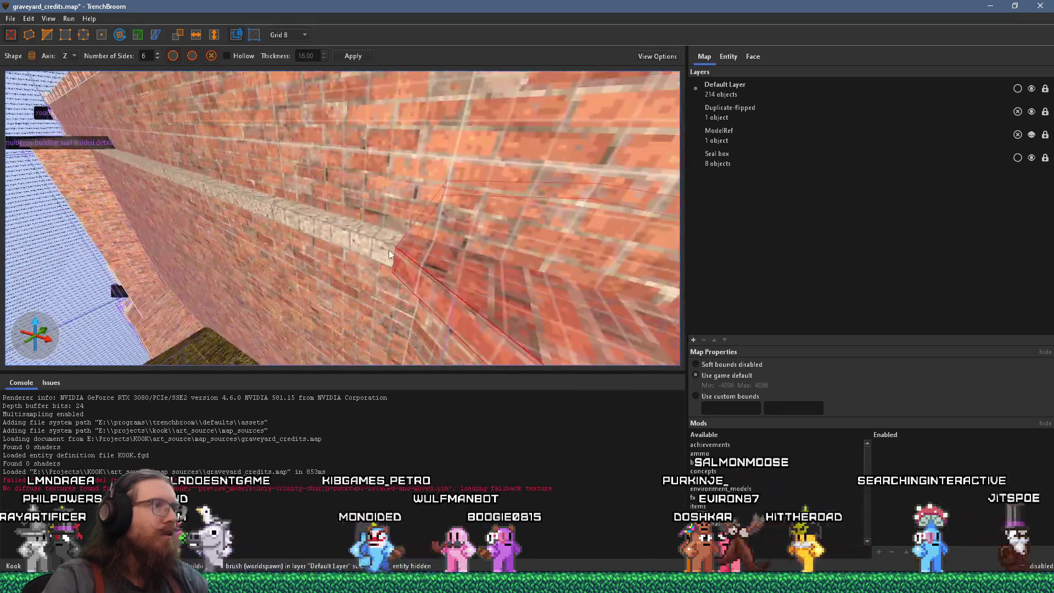
mouse_move(424, 247)
left_mouse_down()
mouse_move(421, 220)
mouse_move(359, 143)
mouse_move(337, 137)
mouse_move(347, 220)
mouse_move(449, 243)
left_mouse_up()
key("ctrl+g")
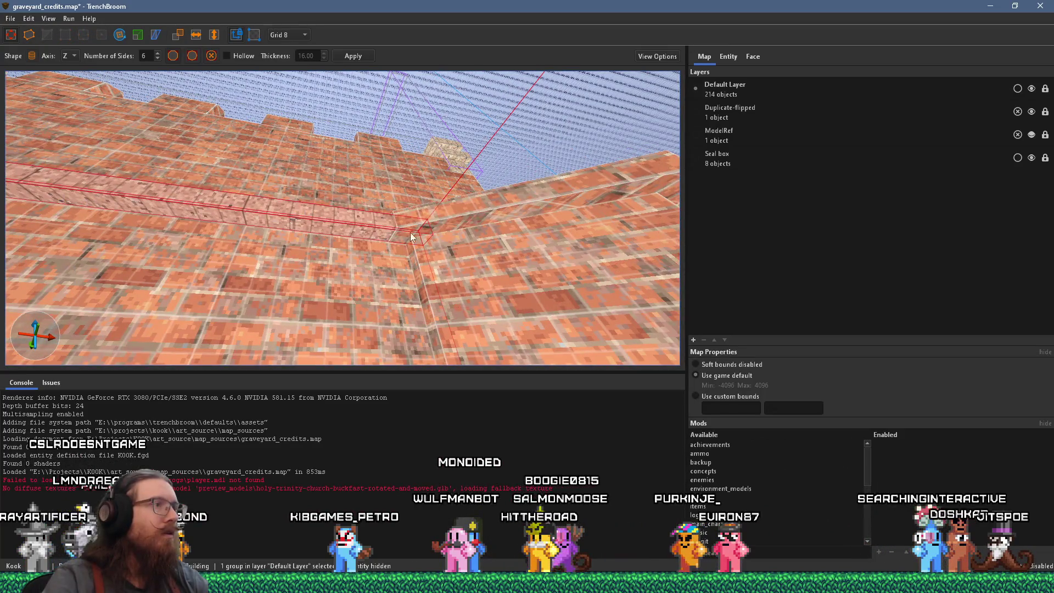
double_click(382, 232)
mouse_move(363, 228)
left_mouse_down()
mouse_move(431, 235)
mouse_move(335, 255)
left_mouse_up()
left_click(415, 251)
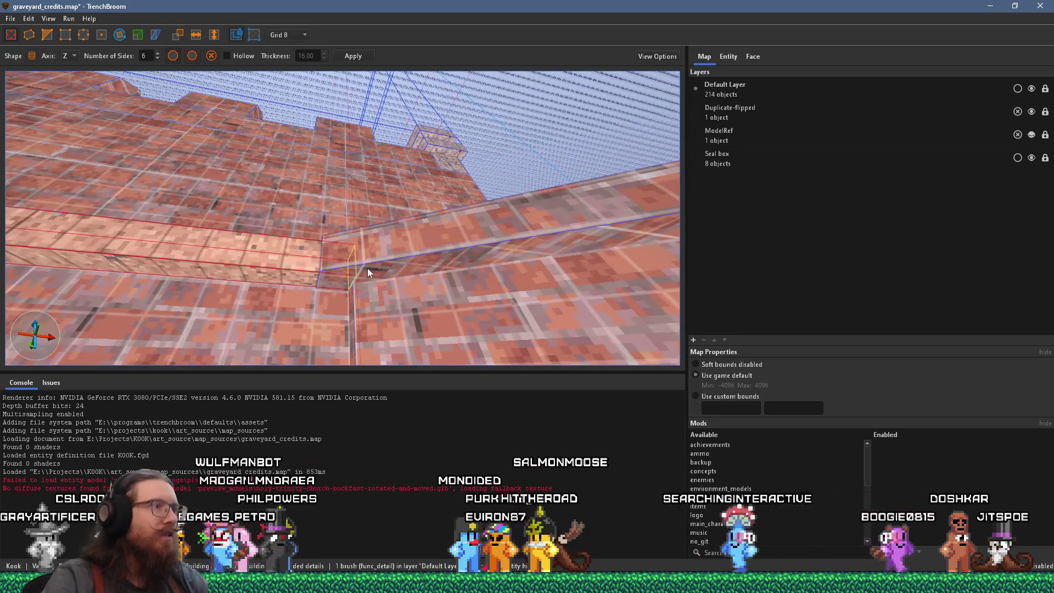
key("ctrl+h")
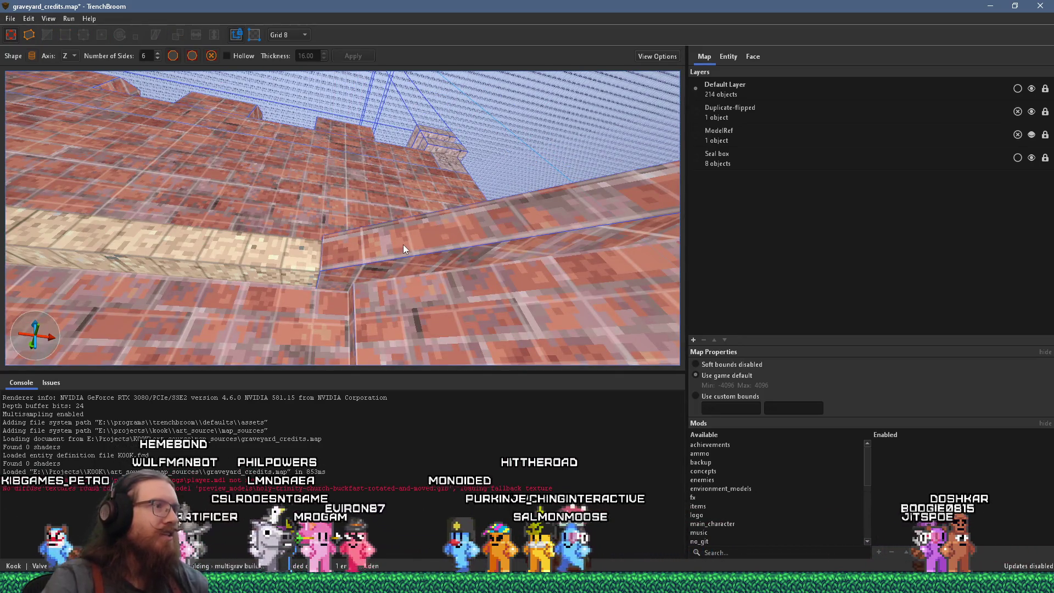
- Select the brick beam along the wall, attempt to resize it, and look along the wall
left_click(403, 245)
mouse_move(415, 258)
left_mouse_down()
mouse_move(425, 196)
mouse_move(425, 210)
left_mouse_up()
scroll(408, 259, "up", 3)
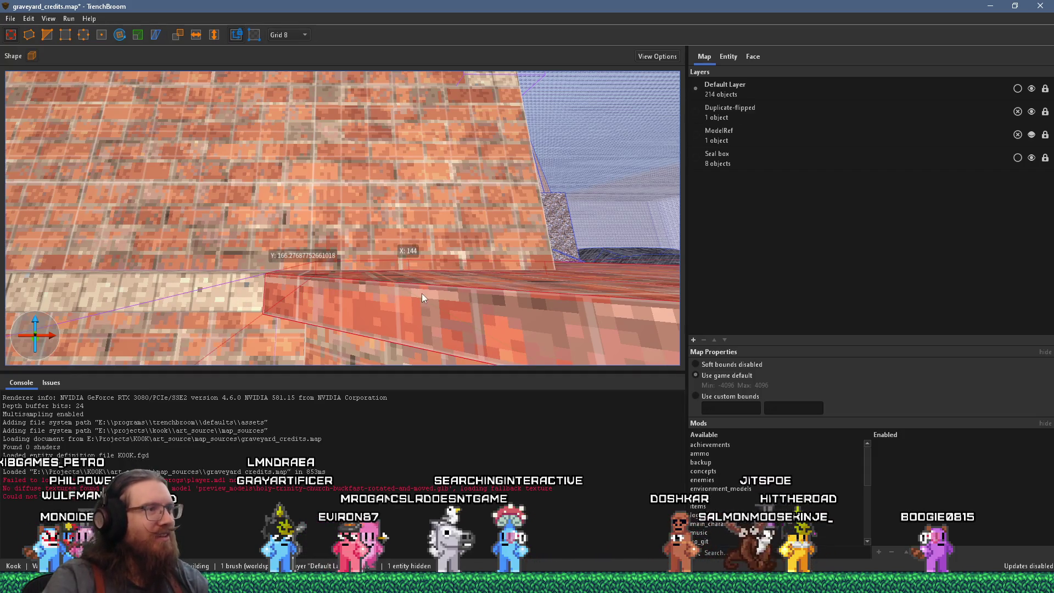
left_click_drag(434, 288, 344, 297)
mouse_move(242, 293)
left_mouse_down()
mouse_move(282, 281)
mouse_move(158, 251)
mouse_move(433, 273)
left_mouse_up()
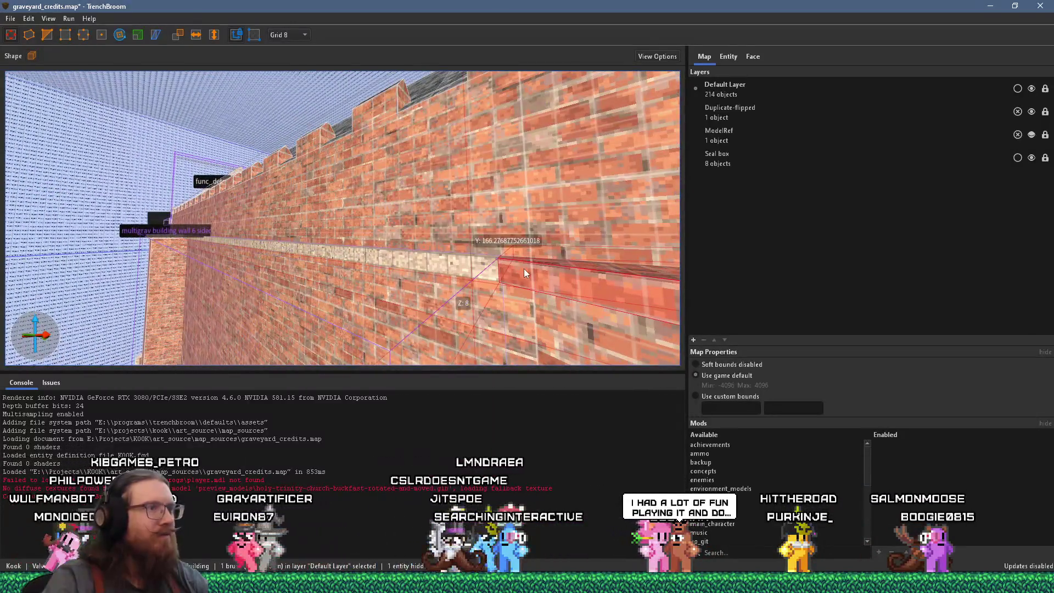
- Retexture the selected buttress cap strip with concrete1 instead of brick, then deselect it
key("ctrl+3")
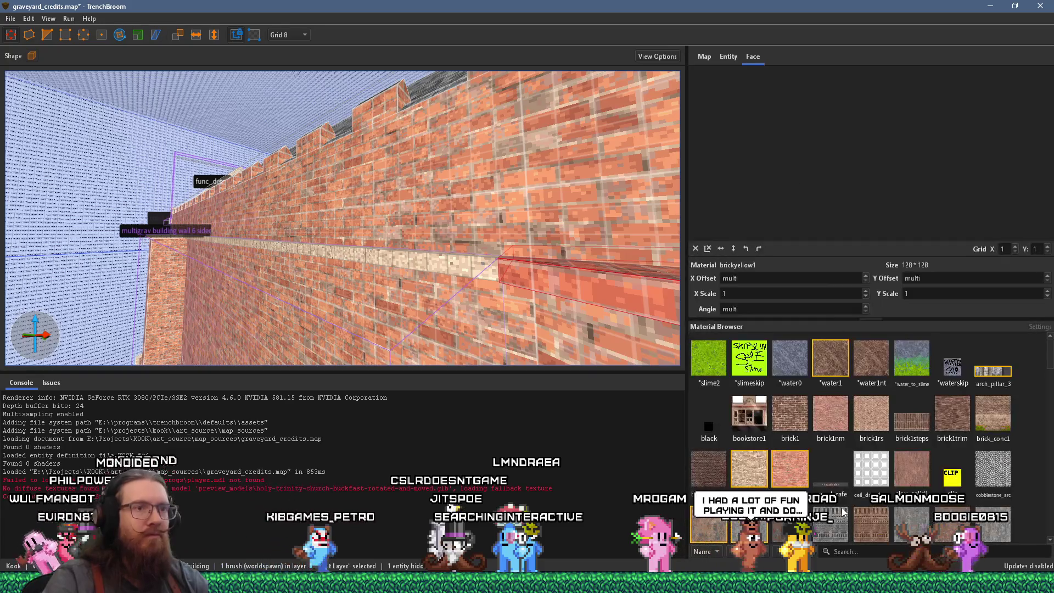
left_click(858, 553)
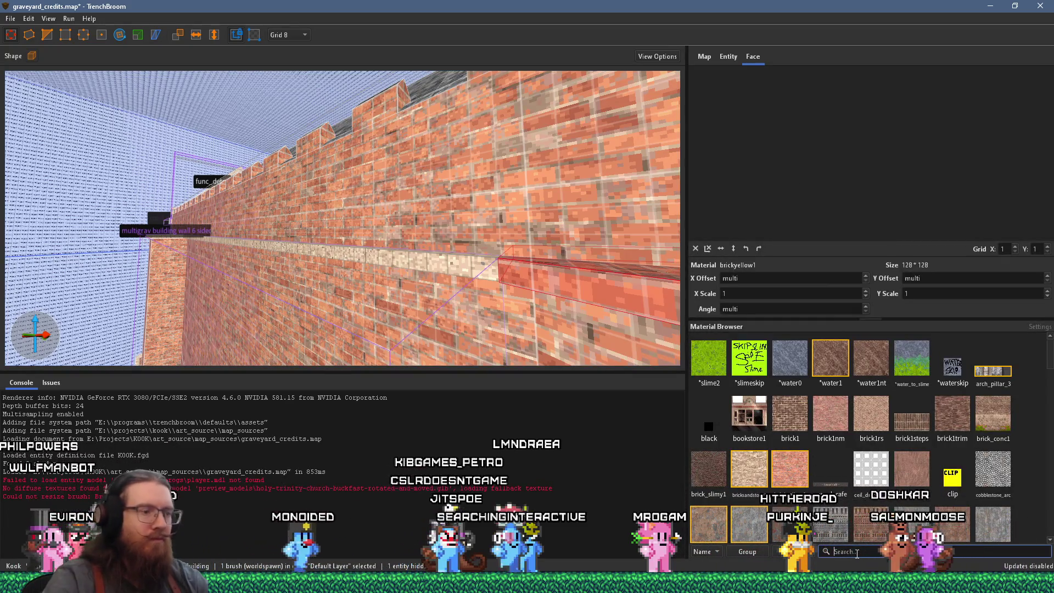
type("con")
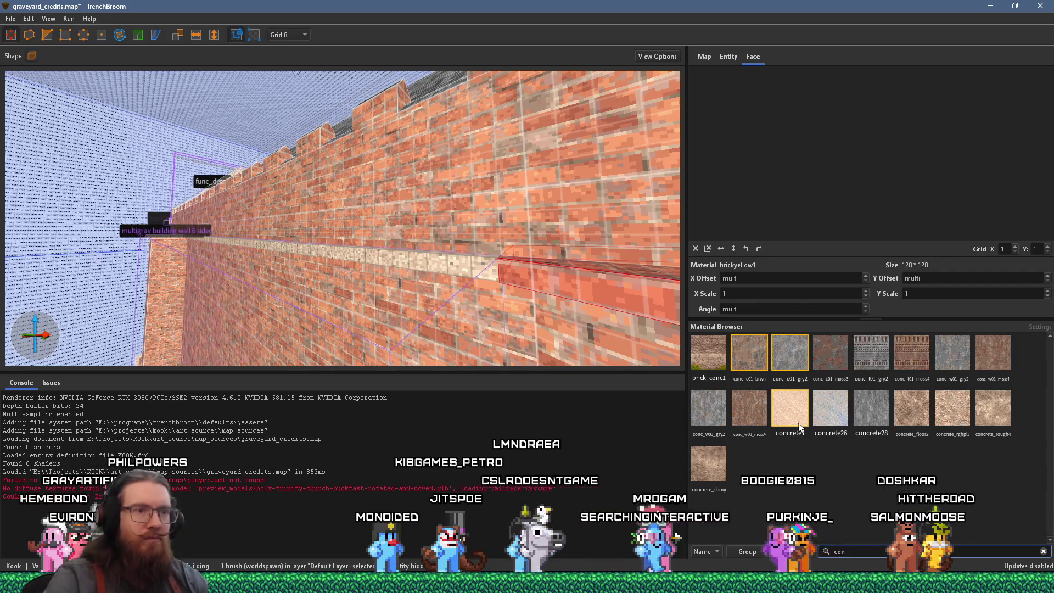
left_click(790, 409)
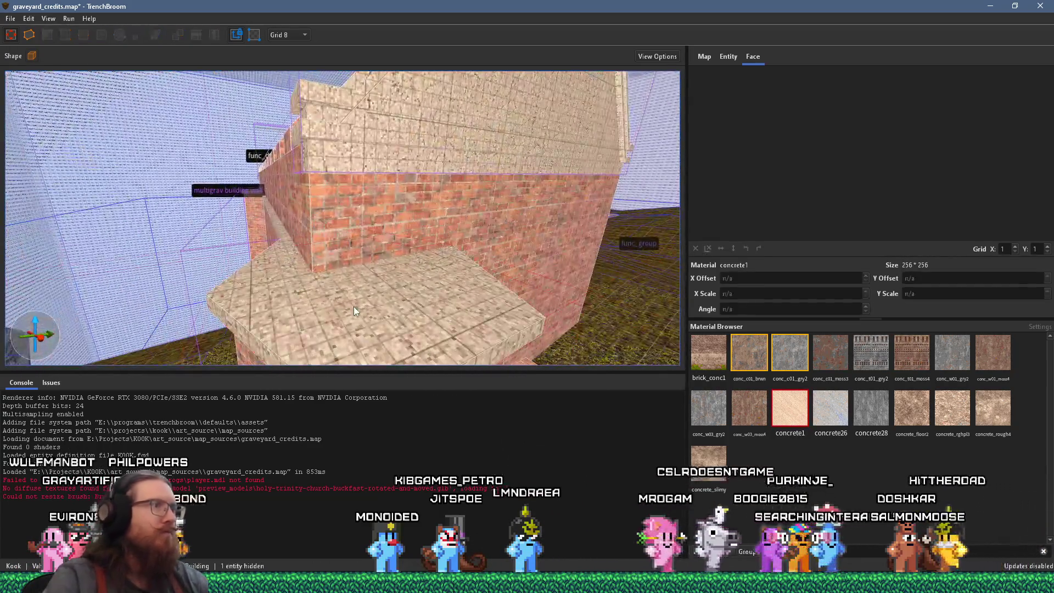
key("Escape")
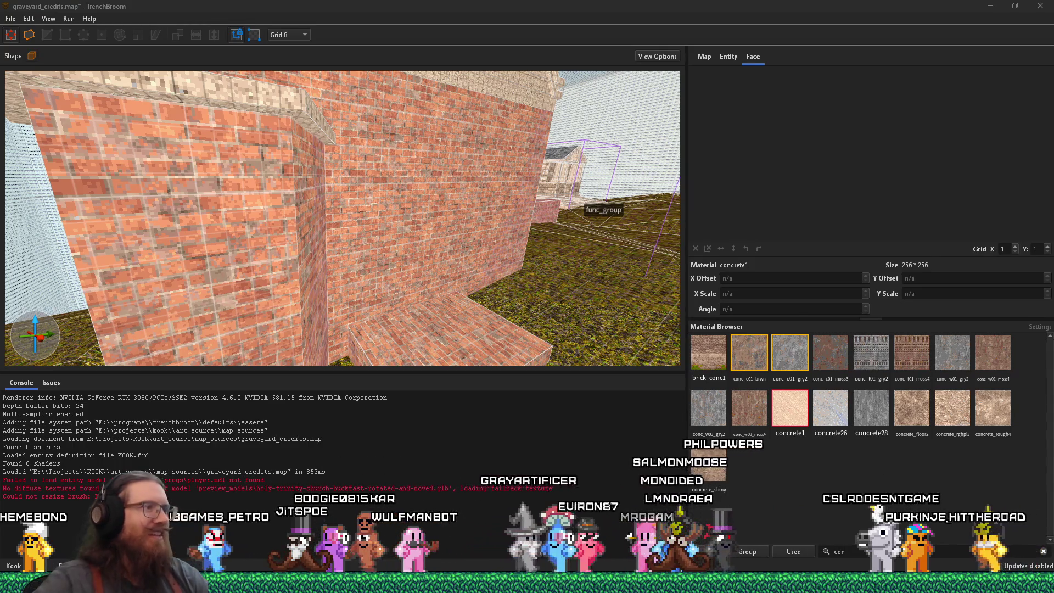
mouse_move(417, 258)
left_mouse_down()
mouse_move(476, 240)
mouse_move(514, 318)
mouse_move(423, 230)
mouse_move(351, 107)
mouse_move(349, 134)
mouse_move(372, 157)
mouse_move(364, 189)
left_mouse_up()
left_click(335, 240)
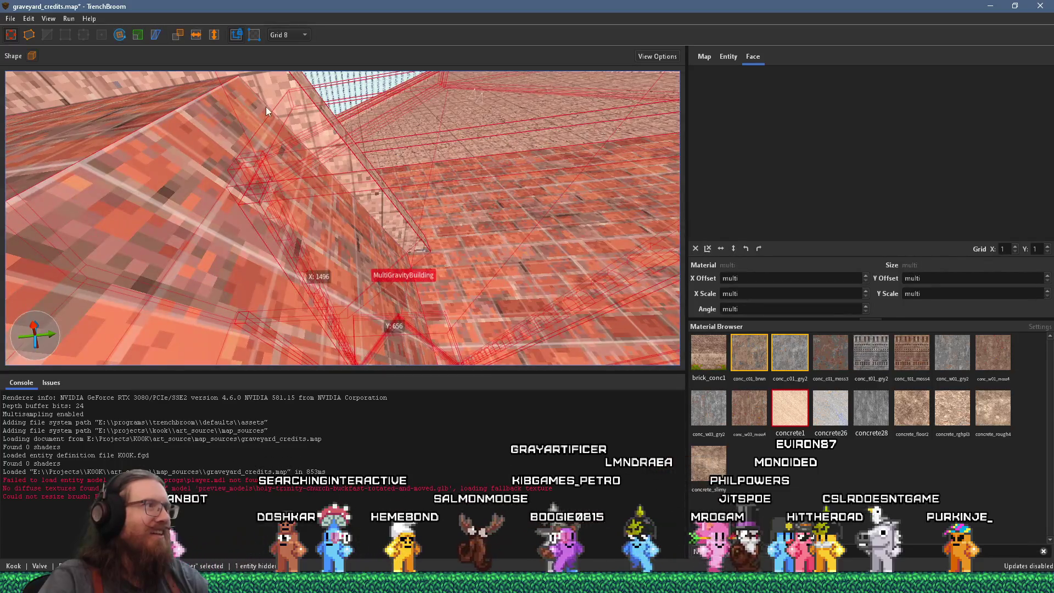
left_click_drag(278, 104, 252, 163)
left_click(308, 108)
mouse_move(309, 107)
left_mouse_down()
mouse_move(302, 269)
mouse_move(316, 269)
mouse_move(137, 283)
mouse_move(193, 266)
mouse_move(564, 350)
left_mouse_up()
mouse_move(508, 302)
left_mouse_down()
mouse_move(418, 218)
mouse_move(324, 176)
left_mouse_up()
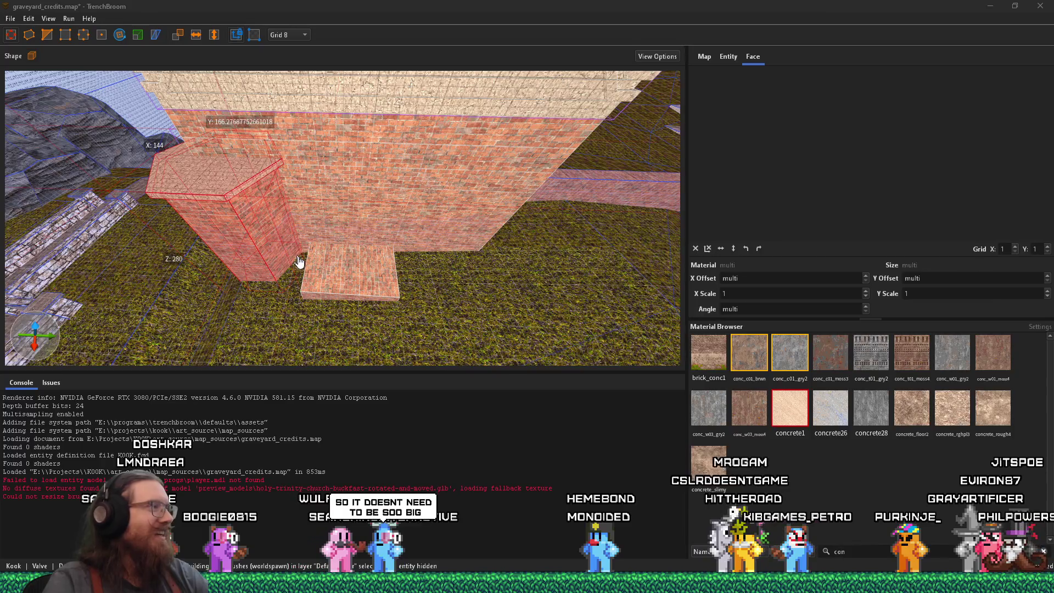
mouse_move(263, 225)
left_mouse_down()
mouse_move(586, 282)
mouse_move(455, 238)
mouse_move(489, 292)
mouse_move(634, 345)
mouse_move(409, 312)
mouse_move(512, 249)
mouse_move(436, 101)
mouse_move(317, 148)
mouse_move(383, 124)
mouse_move(437, 131)
mouse_move(324, 170)
mouse_move(388, 185)
mouse_move(88, 143)
mouse_move(170, 187)
mouse_move(160, 186)
mouse_move(483, 190)
mouse_move(522, 160)
mouse_move(219, 175)
mouse_move(238, 152)
mouse_move(82, 156)
mouse_move(208, 174)
mouse_move(196, 185)
mouse_move(123, 102)
mouse_move(50, 123)
mouse_move(203, 164)
mouse_move(169, 159)
left_mouse_up()
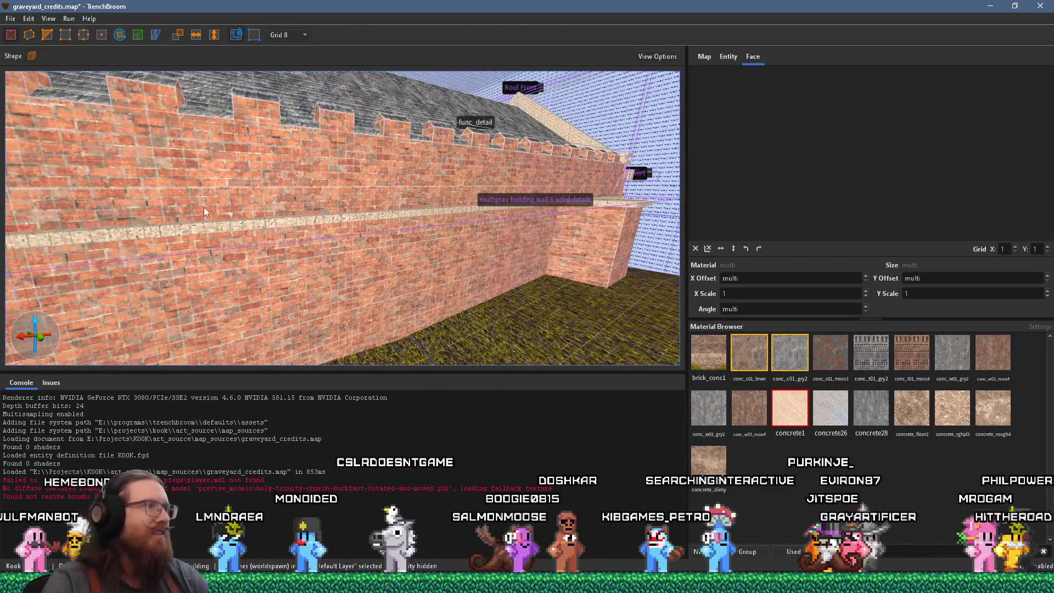
left_click(184, 232)
double_click(183, 232)
left_click(183, 220)
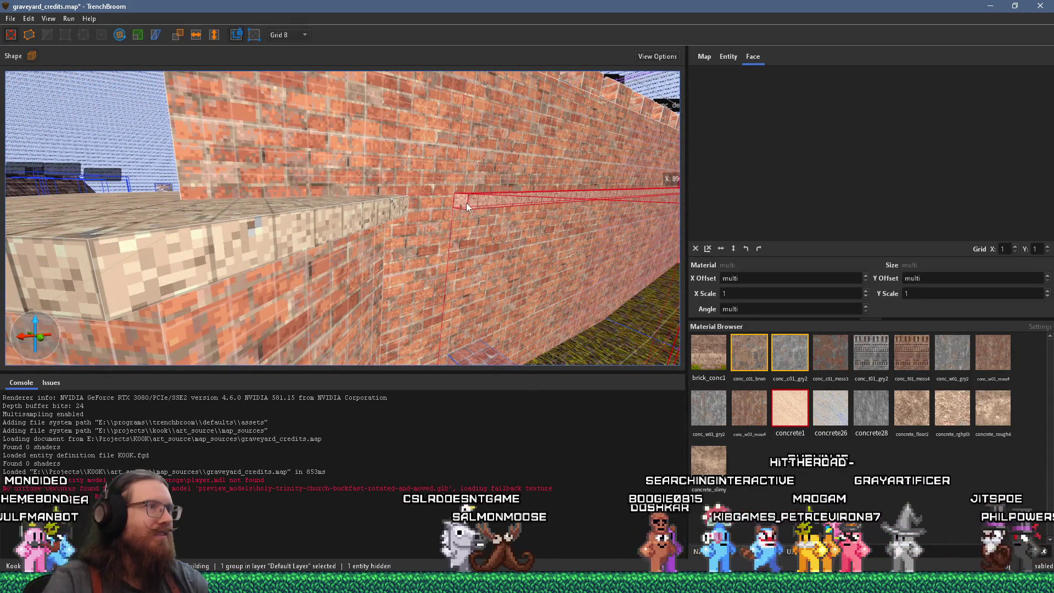
left_click_drag(479, 202, 354, 221)
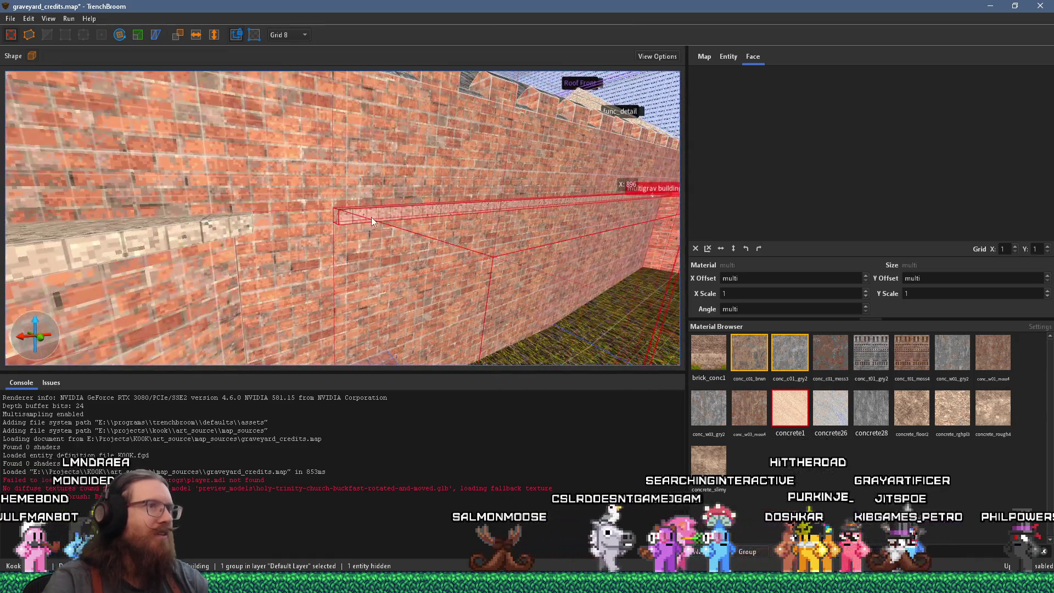
double_click(312, 222)
mouse_move(312, 218)
left_mouse_down()
mouse_move(185, 252)
mouse_move(405, 278)
mouse_move(382, 285)
mouse_move(204, 235)
mouse_move(370, 216)
mouse_move(148, 214)
mouse_move(229, 209)
mouse_move(433, 156)
mouse_move(527, 160)
mouse_move(457, 140)
mouse_move(526, 110)
mouse_move(515, 75)
mouse_move(618, 204)
mouse_move(549, 198)
mouse_move(447, 305)
mouse_move(395, 286)
mouse_move(348, 289)
mouse_move(401, 295)
mouse_move(565, 273)
mouse_move(527, 262)
left_mouse_up()
key("Escape")
left_click(378, 292)
mouse_move(402, 239)
left_mouse_down()
mouse_move(382, 206)
mouse_move(351, 294)
mouse_move(444, 259)
mouse_move(421, 211)
mouse_move(442, 215)
mouse_move(120, 235)
mouse_move(436, 275)
mouse_move(390, 269)
left_mouse_up()
key("Escape")
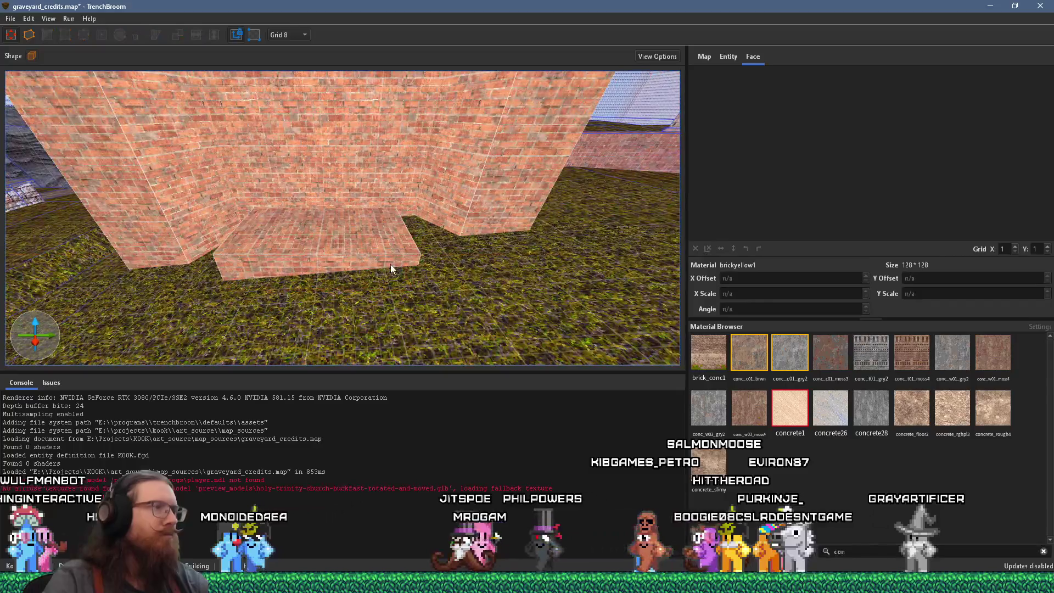
left_click(392, 264, "shift")
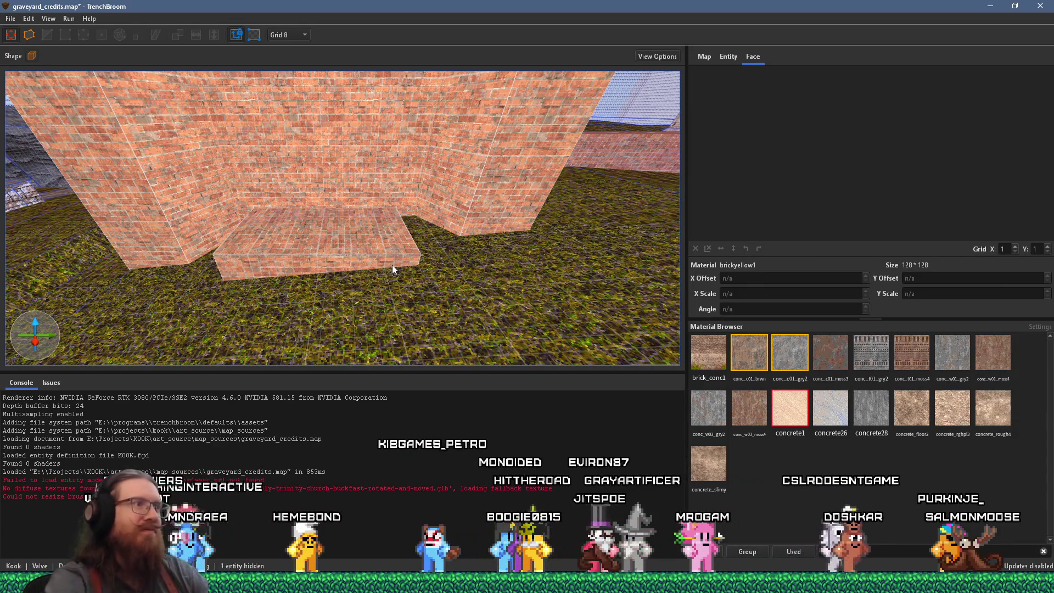
- Save graveyard_credits.map from the File menu and turn the view toward the house
left_click(11, 18)
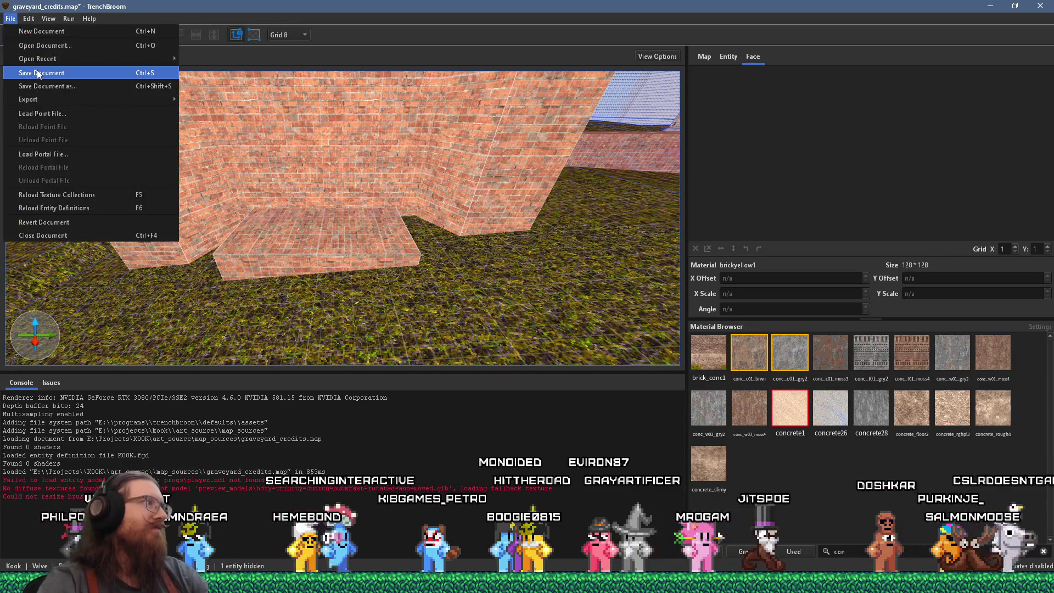
left_click(44, 71)
mouse_move(159, 155)
left_mouse_down()
mouse_move(262, 219)
mouse_move(195, 219)
left_mouse_up()
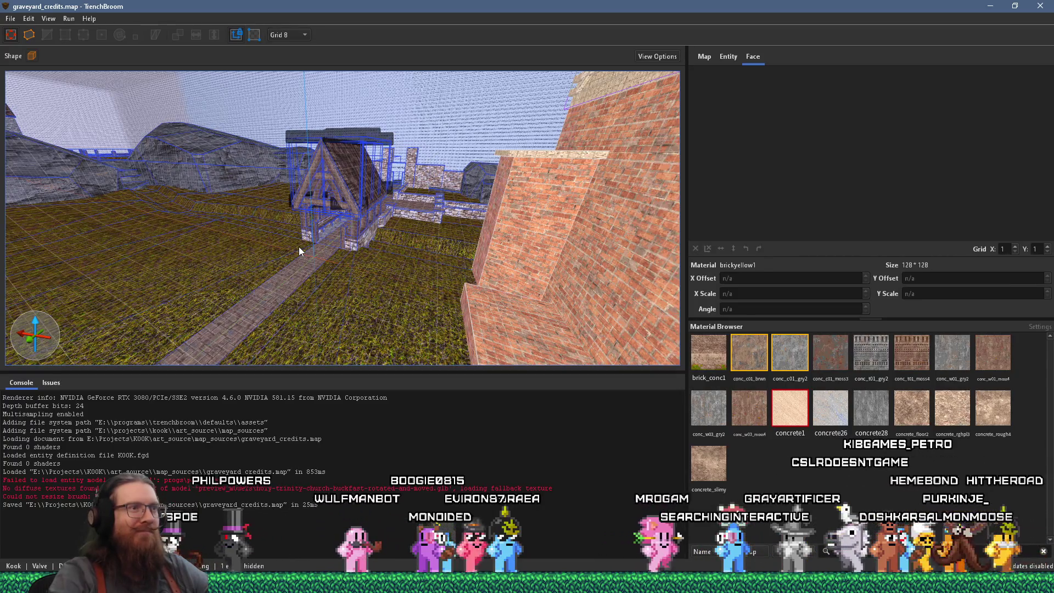
- Fly into the brick enclosure and select its wall and pillar faces to inspect their UVs
key("w")
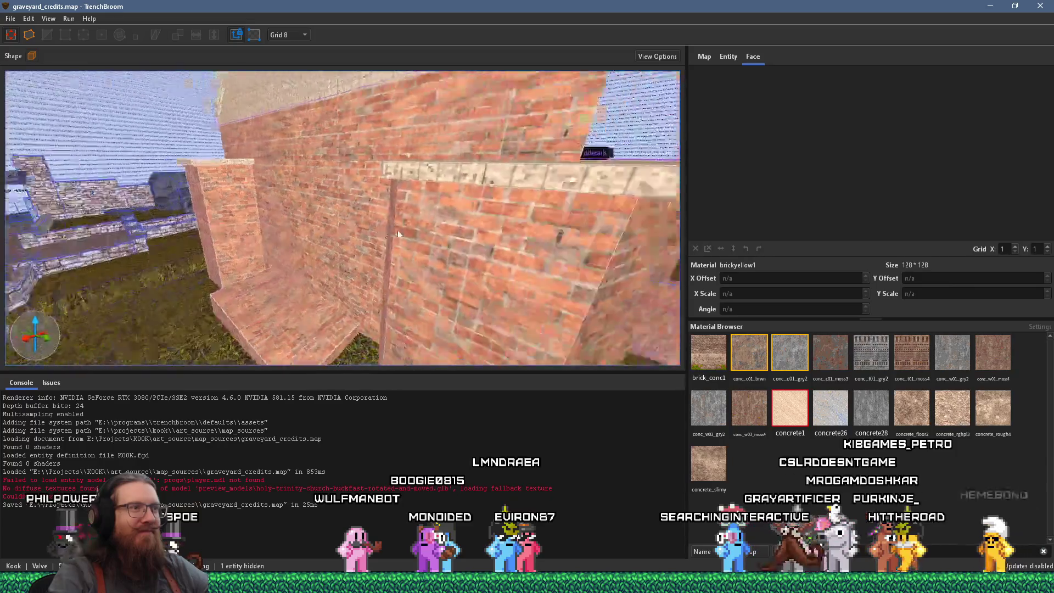
key("d")
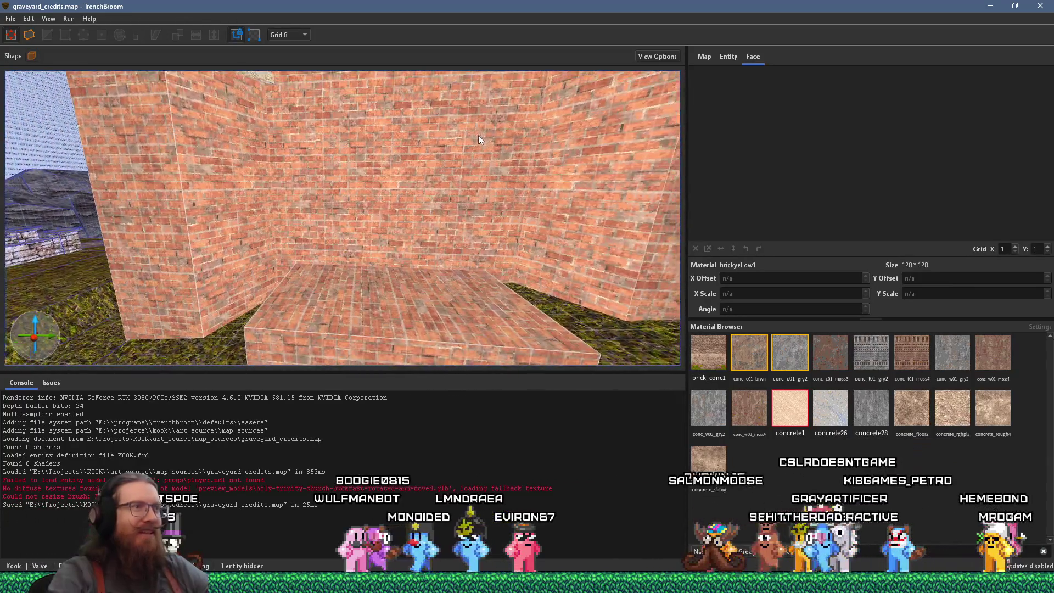
left_click_drag(464, 157, 466, 195)
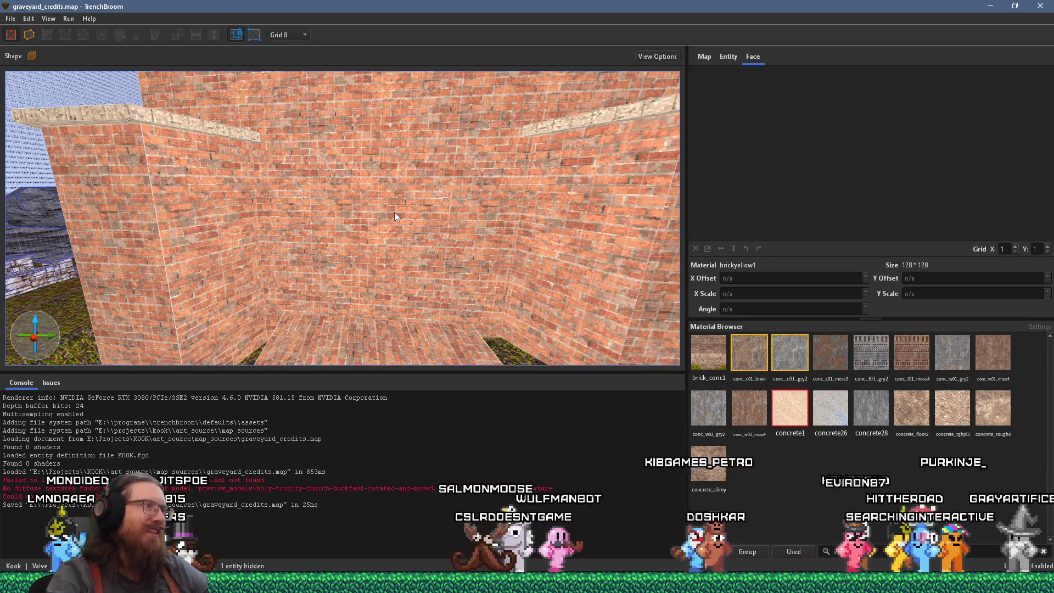
left_click(148, 282, "shift")
mouse_move(199, 270)
left_mouse_down()
mouse_move(252, 239)
mouse_move(510, 233)
mouse_move(406, 252)
mouse_move(264, 218)
mouse_move(426, 220)
mouse_move(553, 238)
mouse_move(535, 248)
mouse_move(296, 241)
mouse_move(285, 212)
mouse_move(191, 231)
mouse_move(545, 236)
mouse_move(431, 224)
left_mouse_up()
left_click(430, 223)
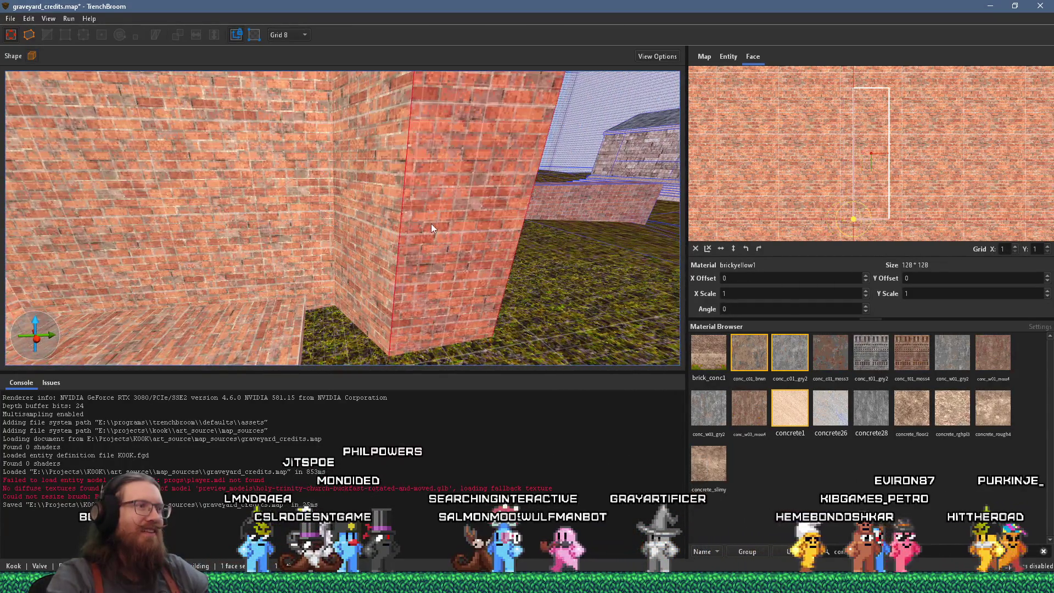
- Shift the corner brick faces' X offsets to about -105.58 and 32.32, then deselect
mouse_move(659, 242)
left_mouse_down()
mouse_move(403, 224)
mouse_move(490, 238)
mouse_move(129, 256)
mouse_move(431, 205)
mouse_move(453, 222)
mouse_move(423, 235)
mouse_move(265, 233)
left_mouse_up()
left_click(147, 252)
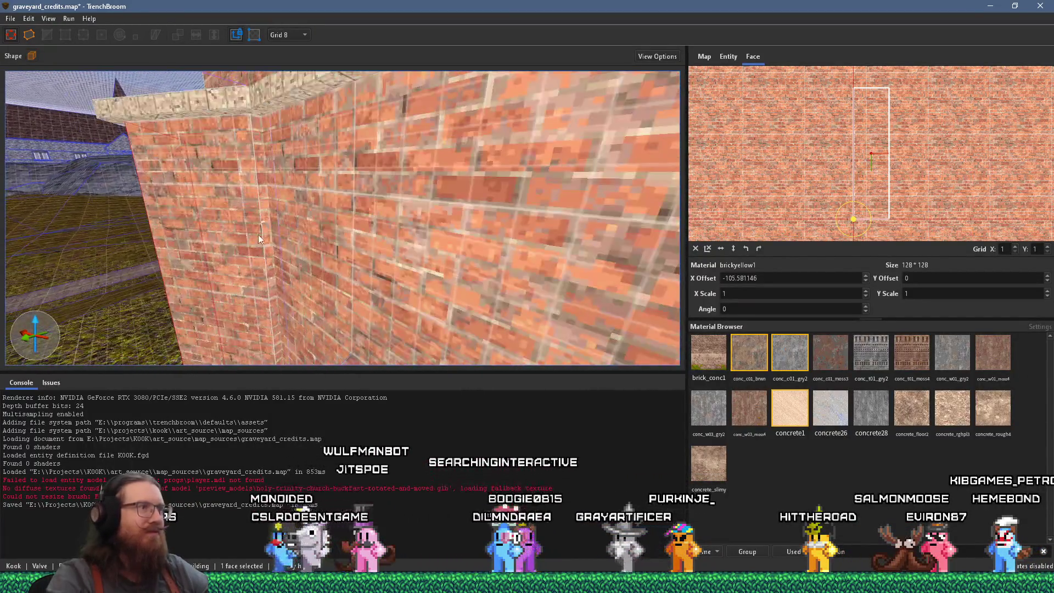
left_click(264, 232)
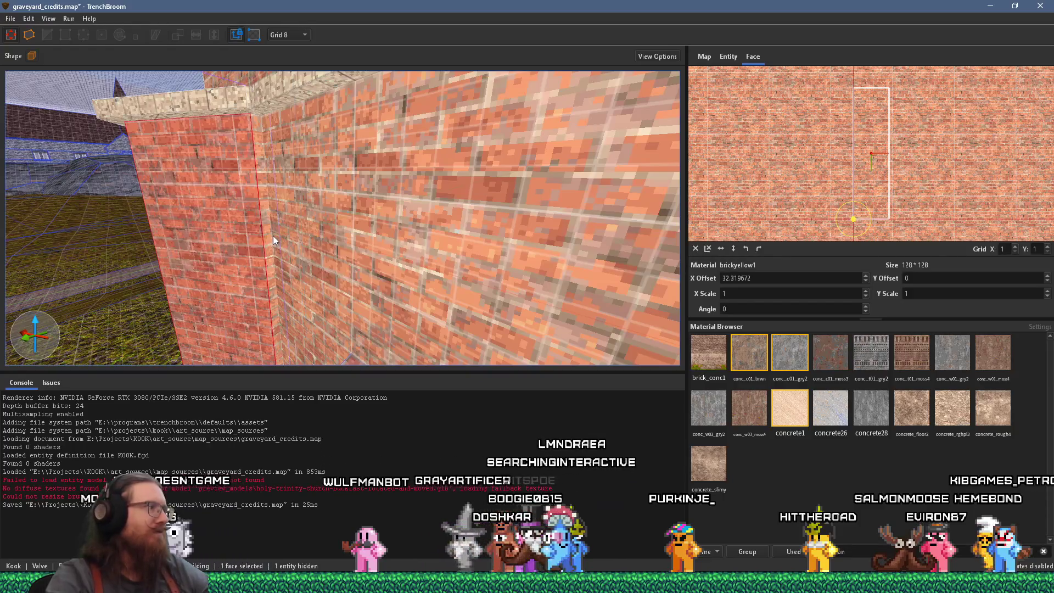
scroll(272, 236, "down", 10)
key("Escape")
mouse_move(345, 219)
left_mouse_down()
mouse_move(373, 217)
mouse_move(646, 279)
left_mouse_up()
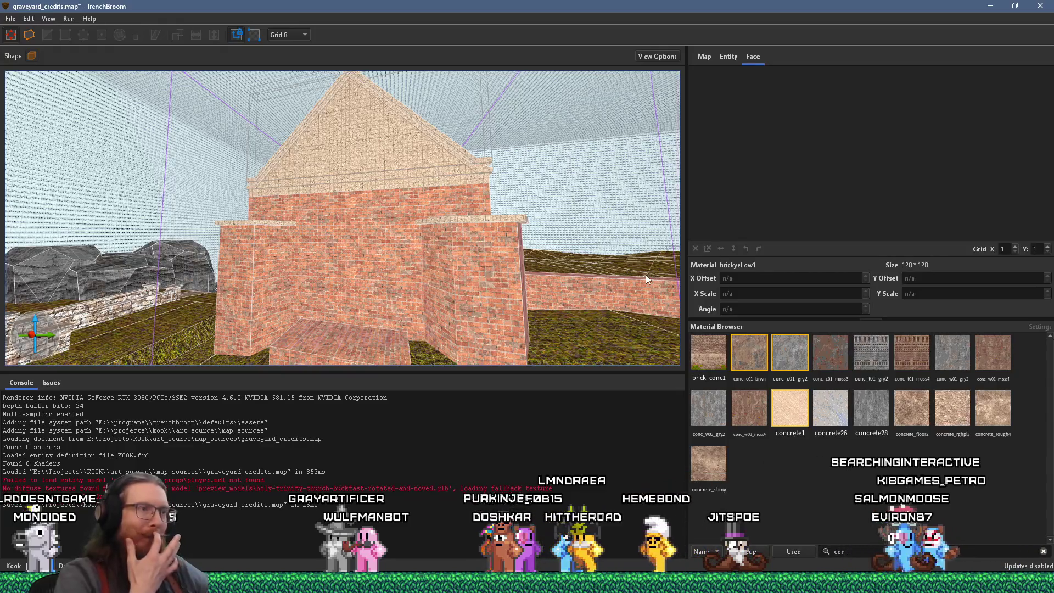
left_click_drag(646, 274, 408, 315)
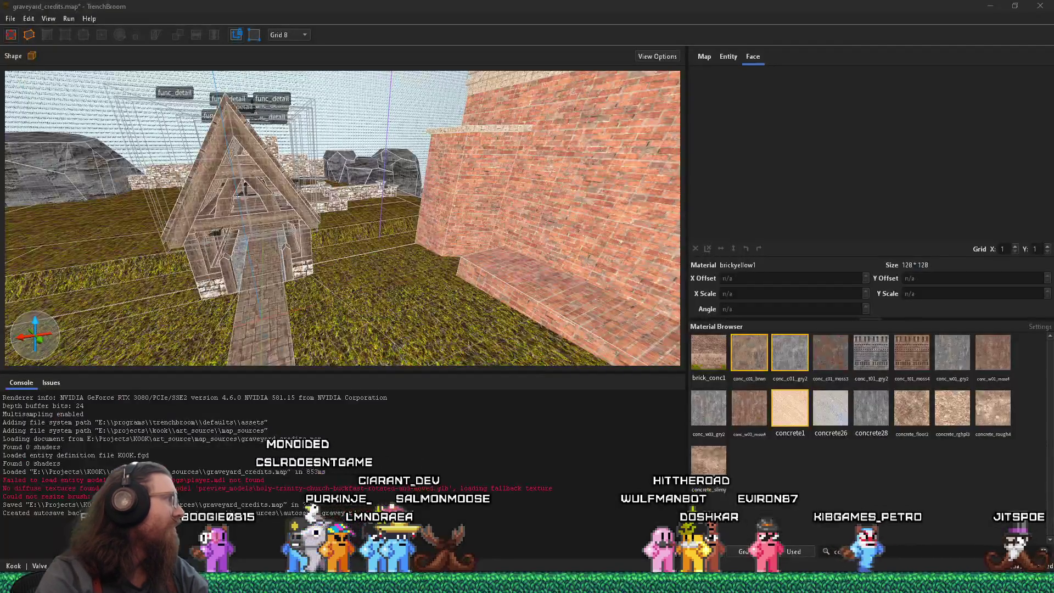
left_click(442, 218)
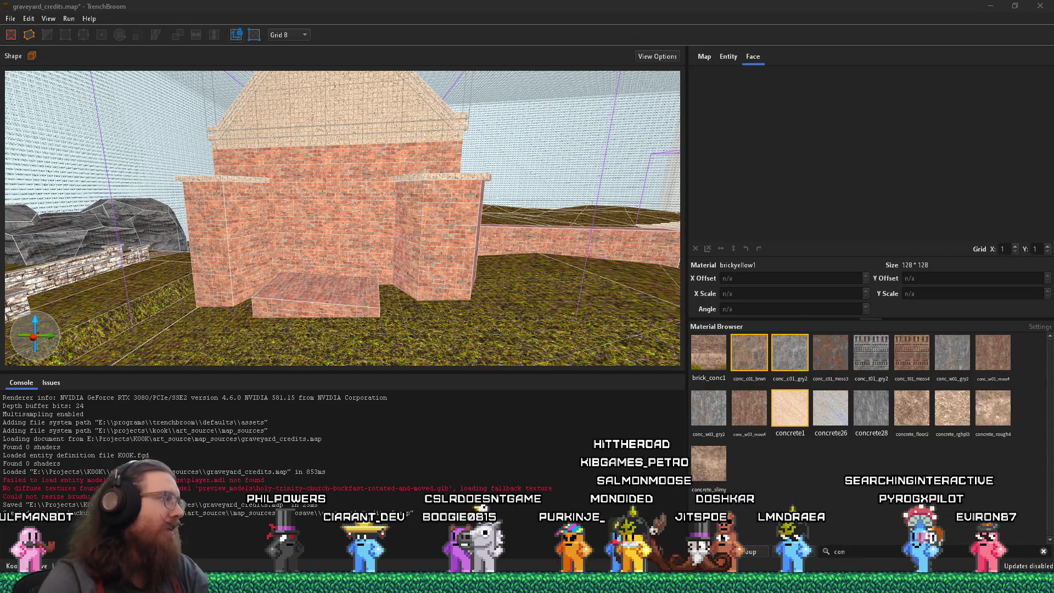
scroll(449, 128, "down", 3)
mouse_move(449, 128)
left_mouse_down()
mouse_move(418, 186)
mouse_move(518, 171)
mouse_move(305, 164)
mouse_move(383, 202)
mouse_move(347, 159)
mouse_move(379, 179)
left_mouse_up()
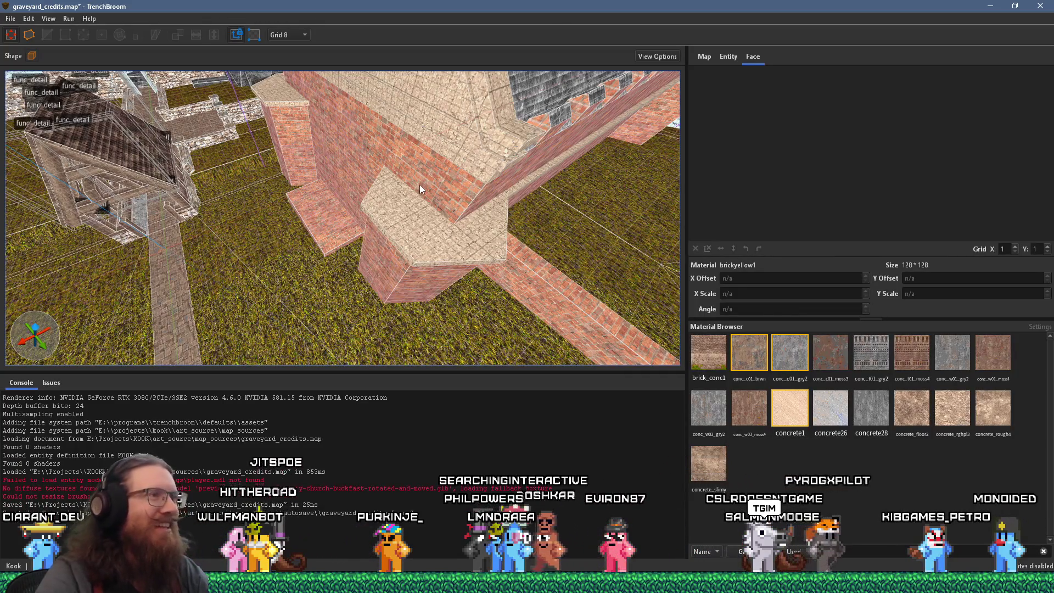
left_click_drag(331, 188, 365, 159)
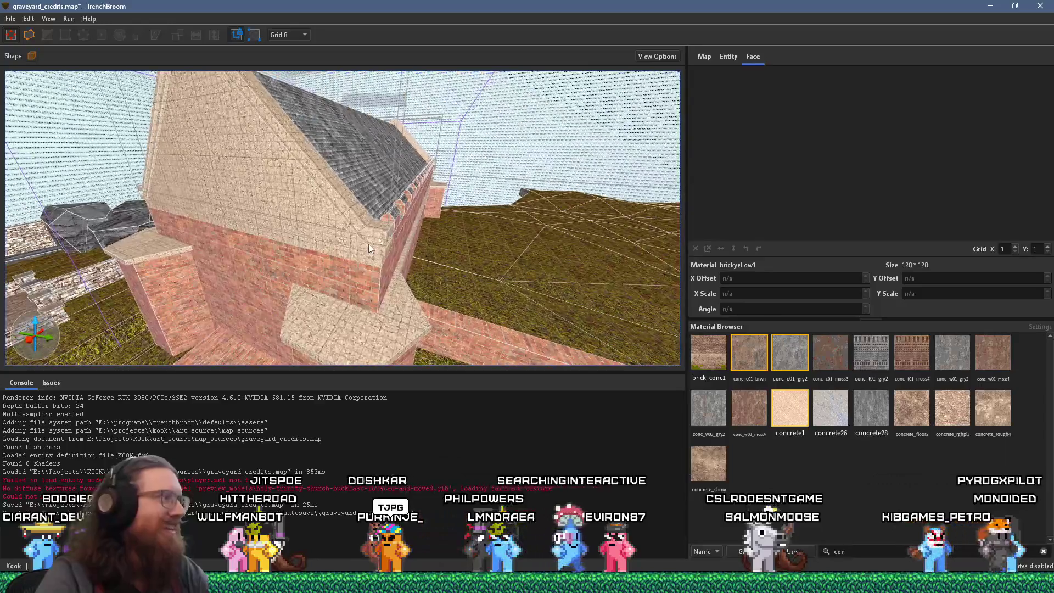
mouse_move(324, 241)
left_mouse_down()
mouse_move(473, 80)
mouse_move(185, 111)
mouse_move(405, 206)
left_mouse_up()
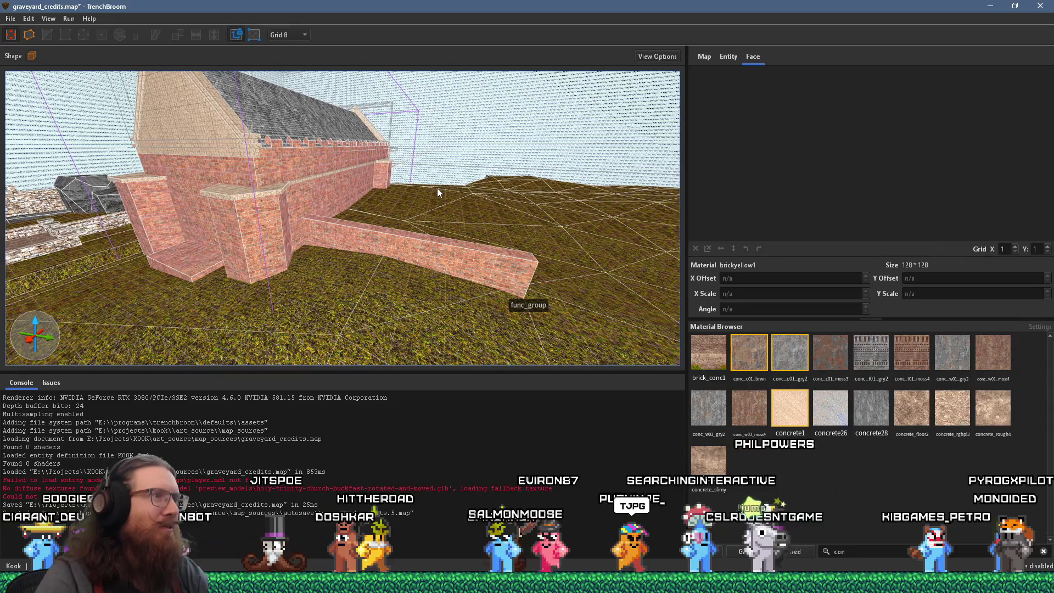
left_click_drag(437, 188, 651, 254)
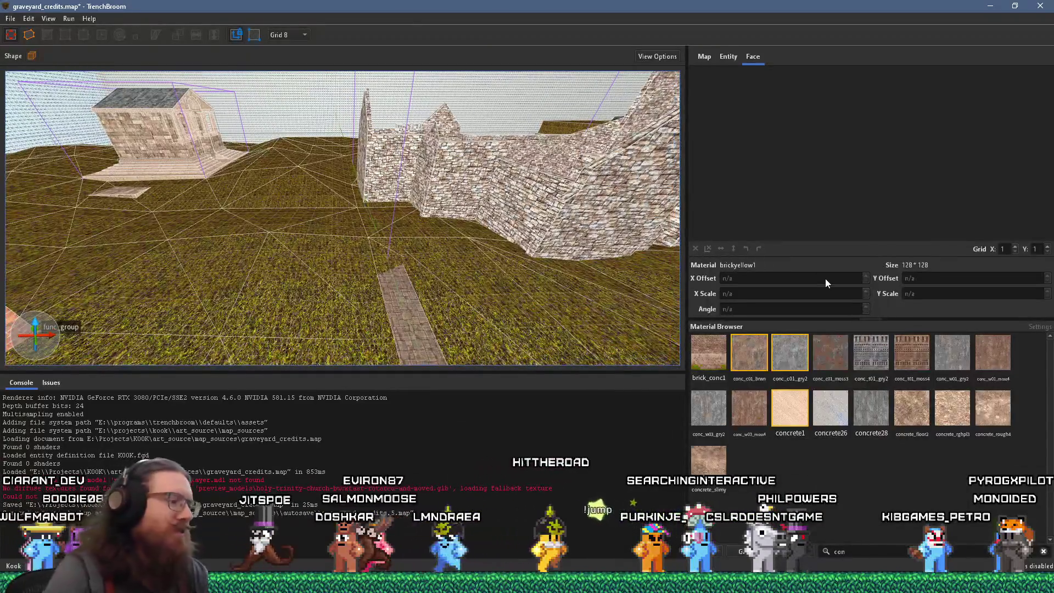
key("super+r")
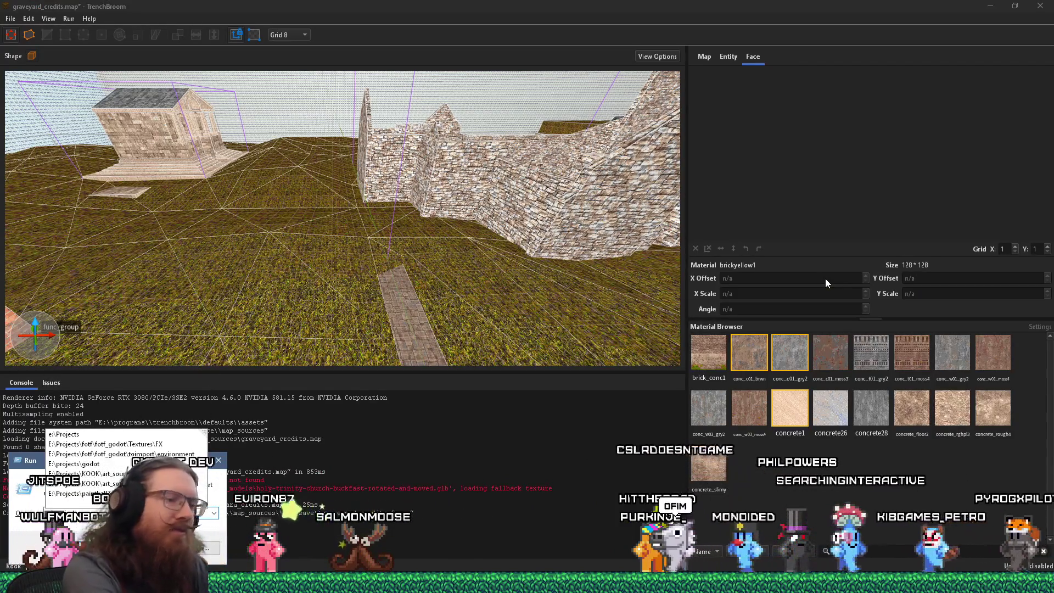
- Dismiss the Run prompt and open Steam Library's Recordings & Screenshots view
key("Escape")
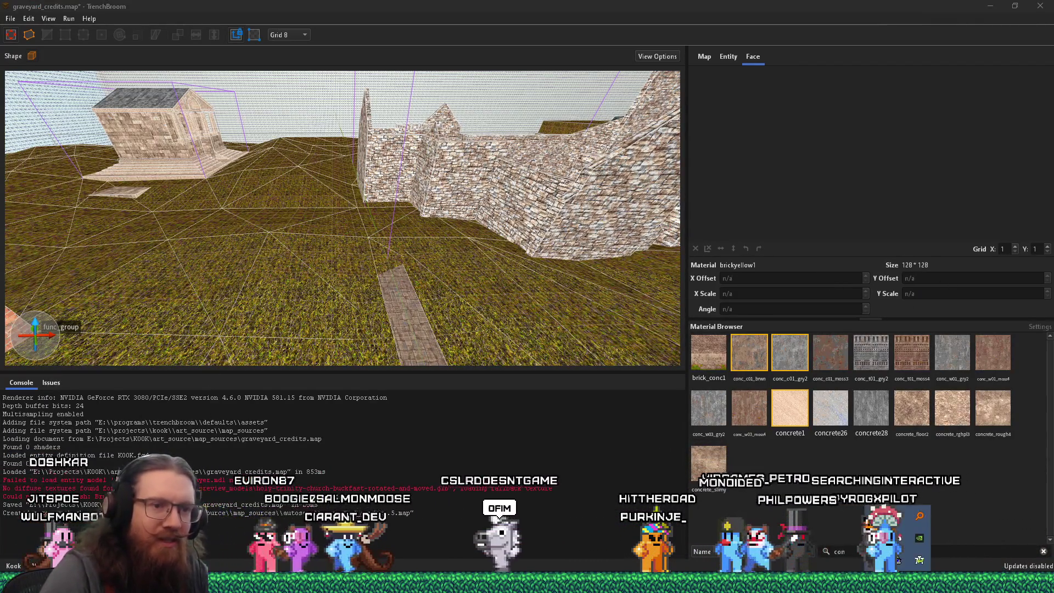
right_click(939, 582)
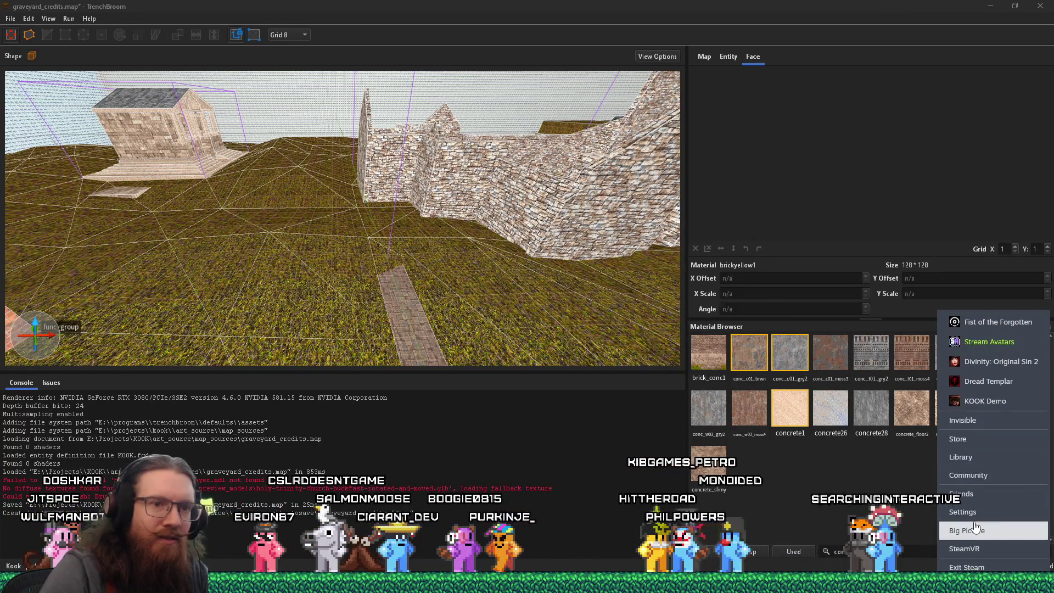
left_click(961, 457)
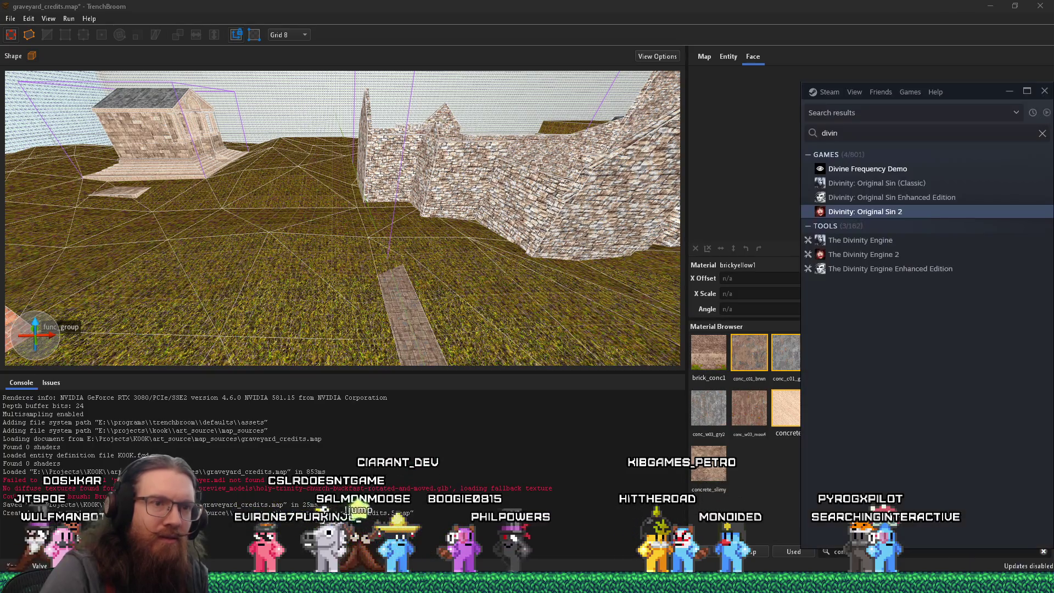
left_click(855, 93)
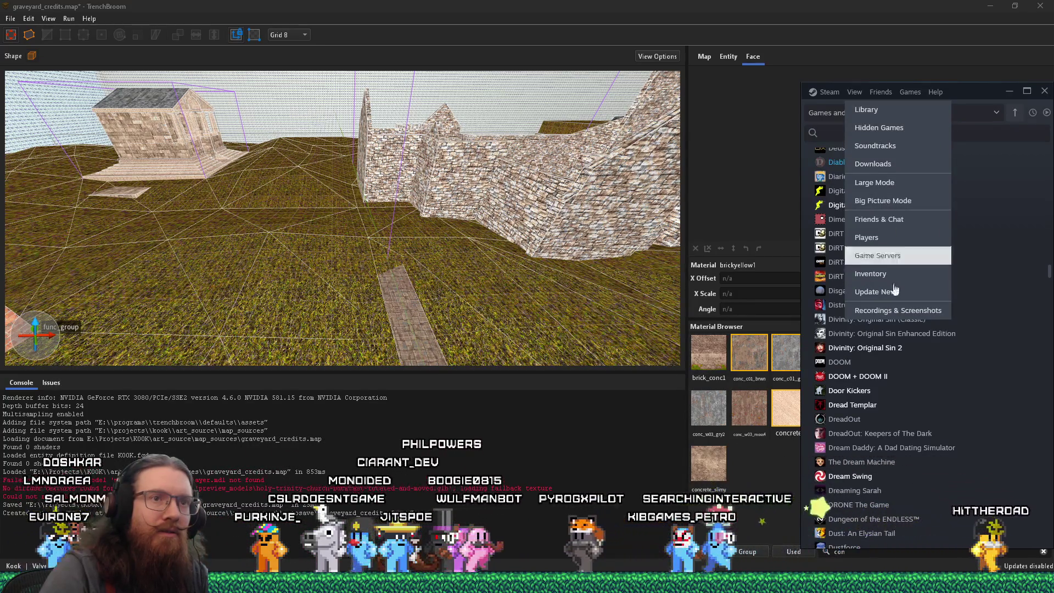
left_click(898, 310)
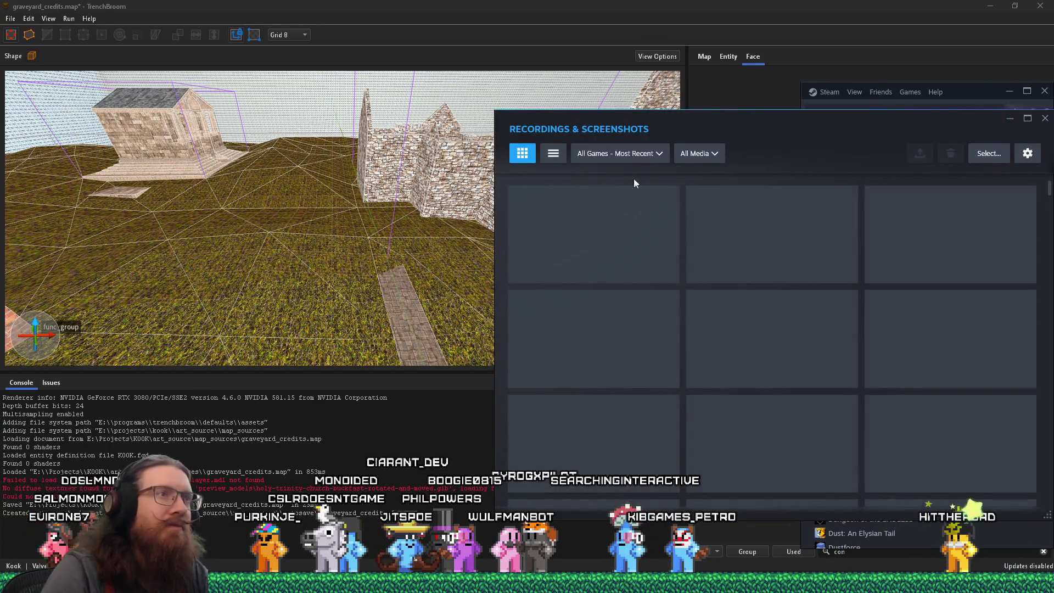
- Reposition the screenshots gallery and open the lion-staircase Divinity screenshot full size
left_click_drag(736, 123, 456, 74)
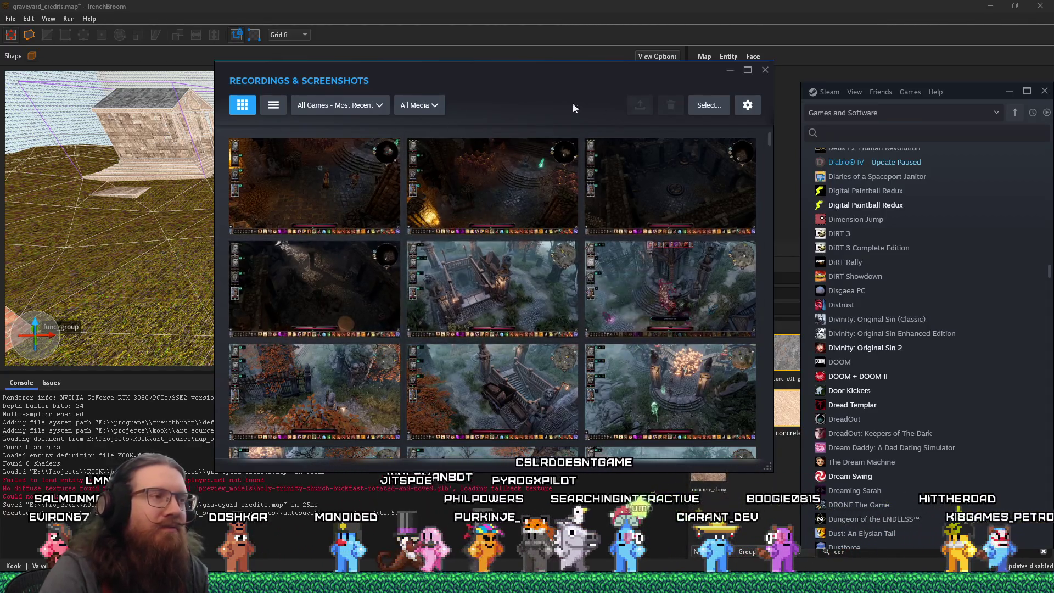
right_click(1022, 582)
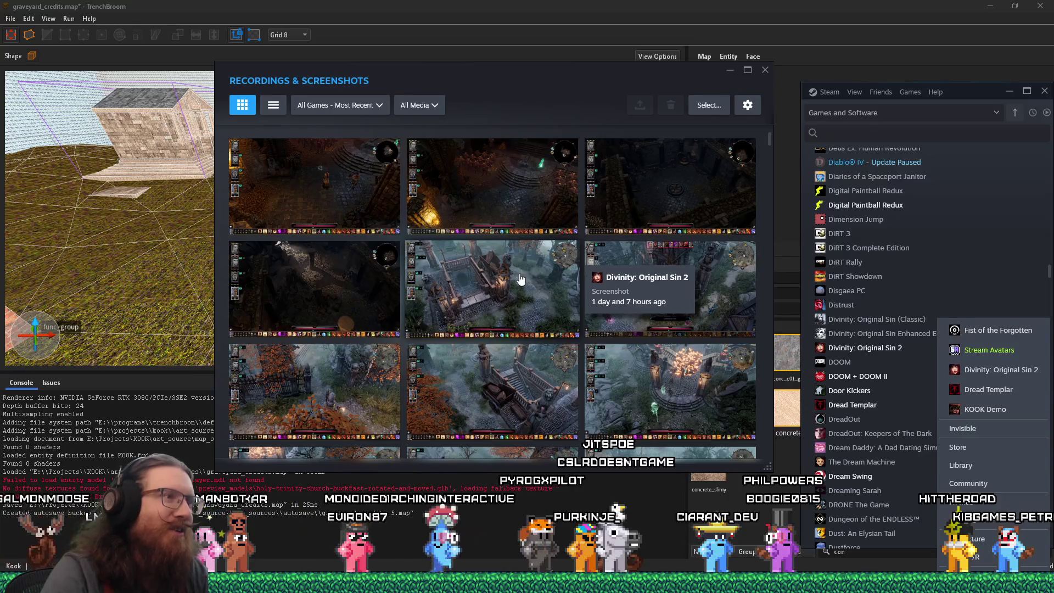
mouse_move(494, 77)
left_mouse_down()
mouse_move(675, 68)
mouse_move(663, 71)
left_mouse_up()
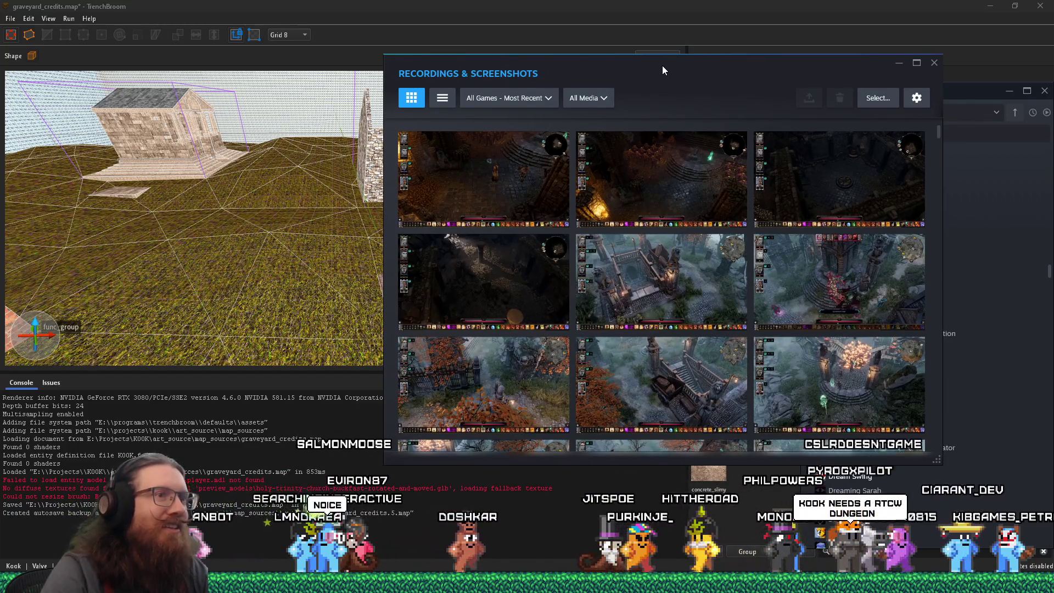
left_click(619, 297)
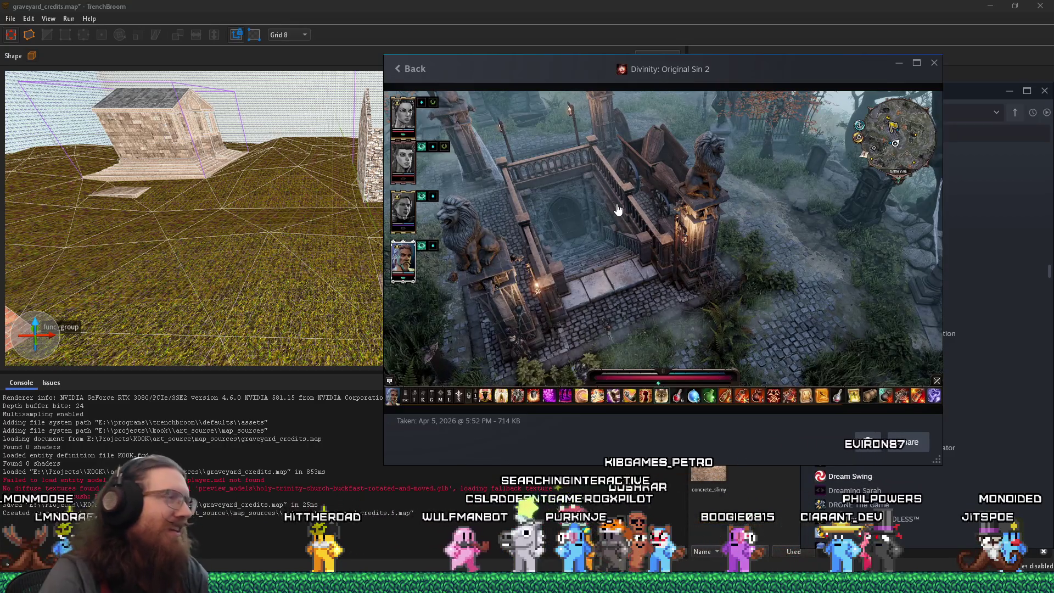
- Enlarge the screenshot viewer from its top-left corner and bring up the image's context menu
mouse_move(384, 56)
left_mouse_down()
mouse_move(250, 33)
mouse_move(250, 2)
mouse_move(238, 75)
mouse_move(265, 114)
mouse_move(285, 94)
left_mouse_up()
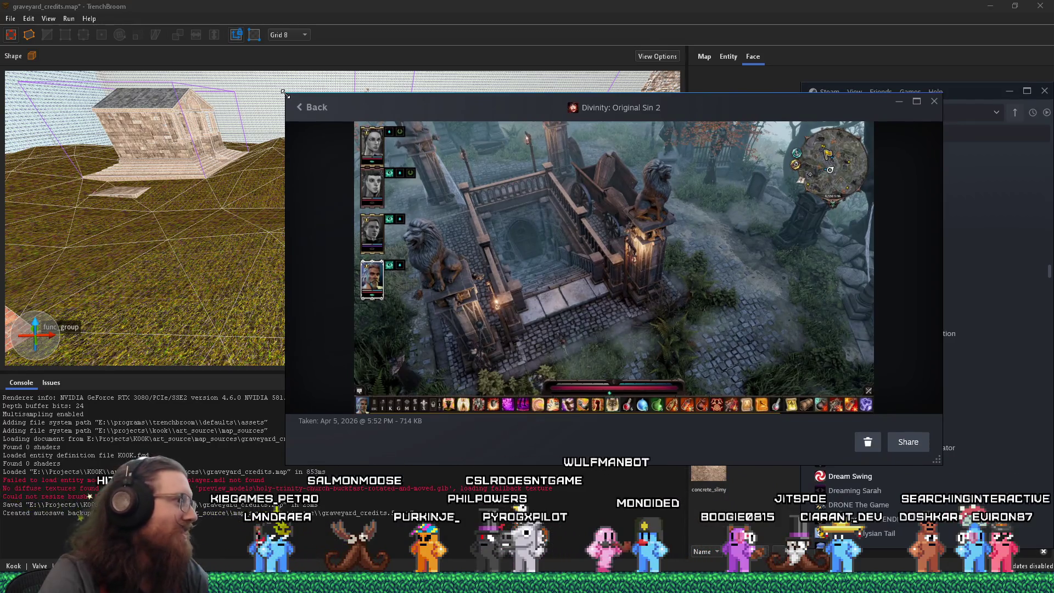
left_click_drag(285, 94, 283, 74)
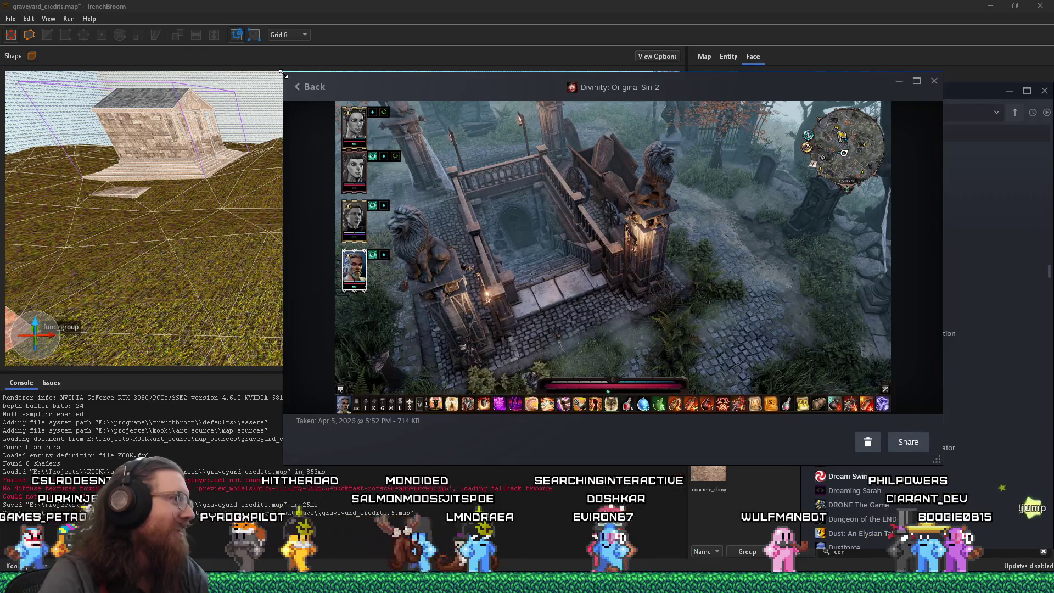
left_click_drag(283, 74, 286, 59)
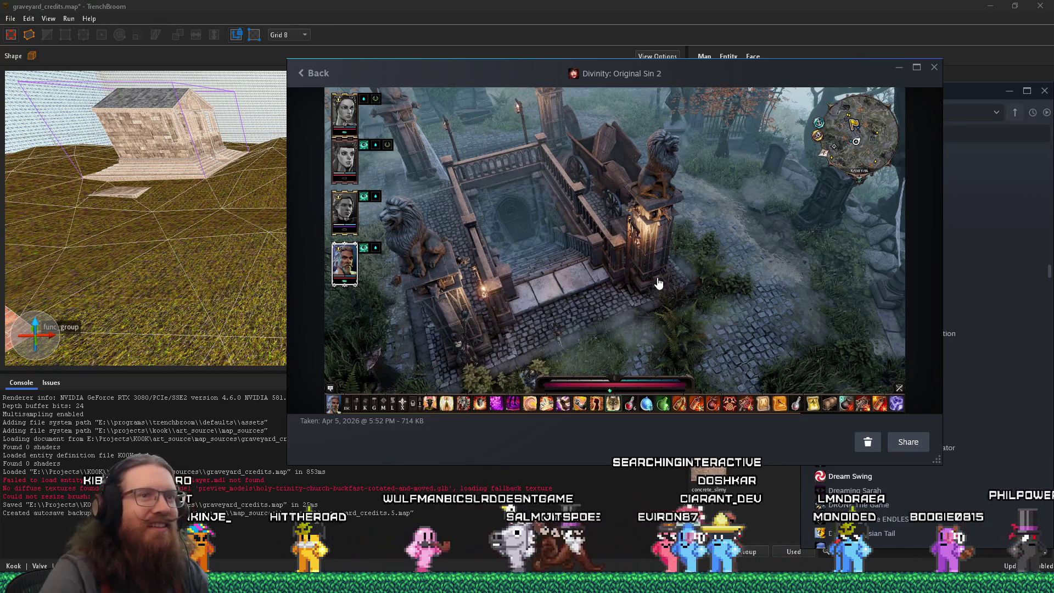
right_click(674, 223)
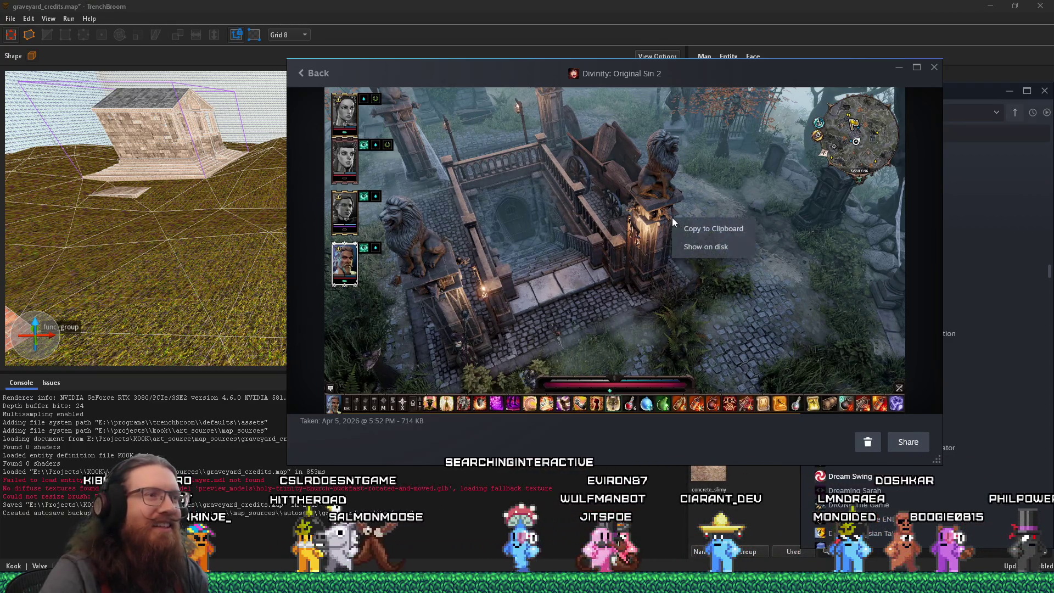
left_click(682, 240)
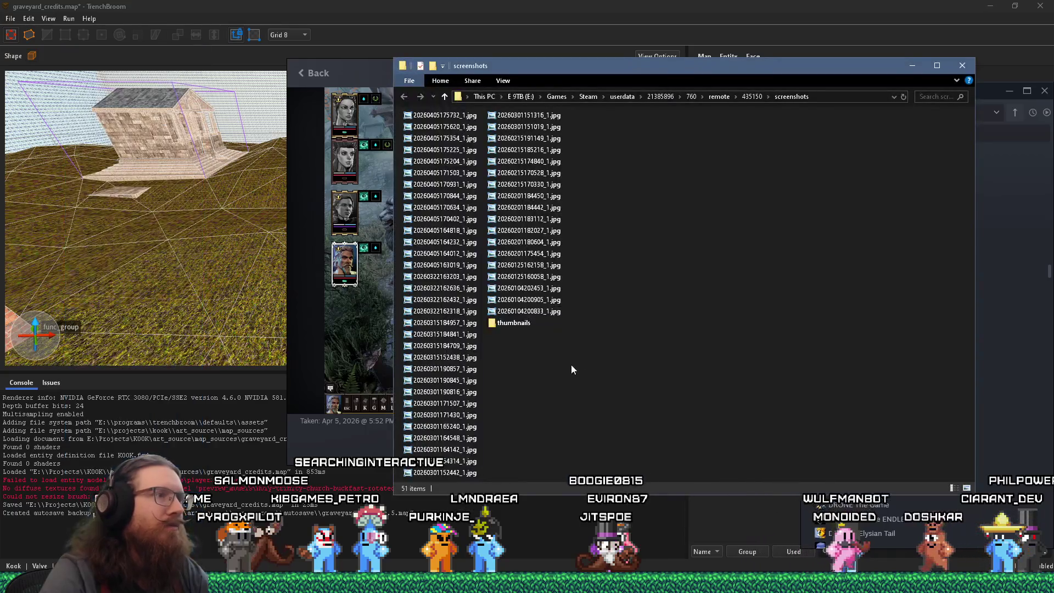
left_click(456, 116)
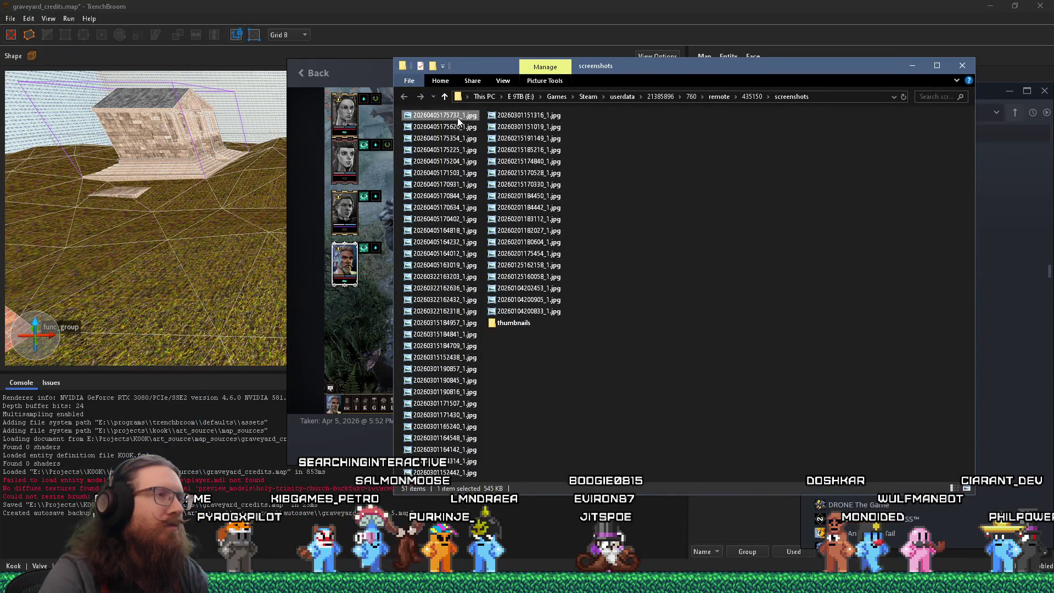
key("Return")
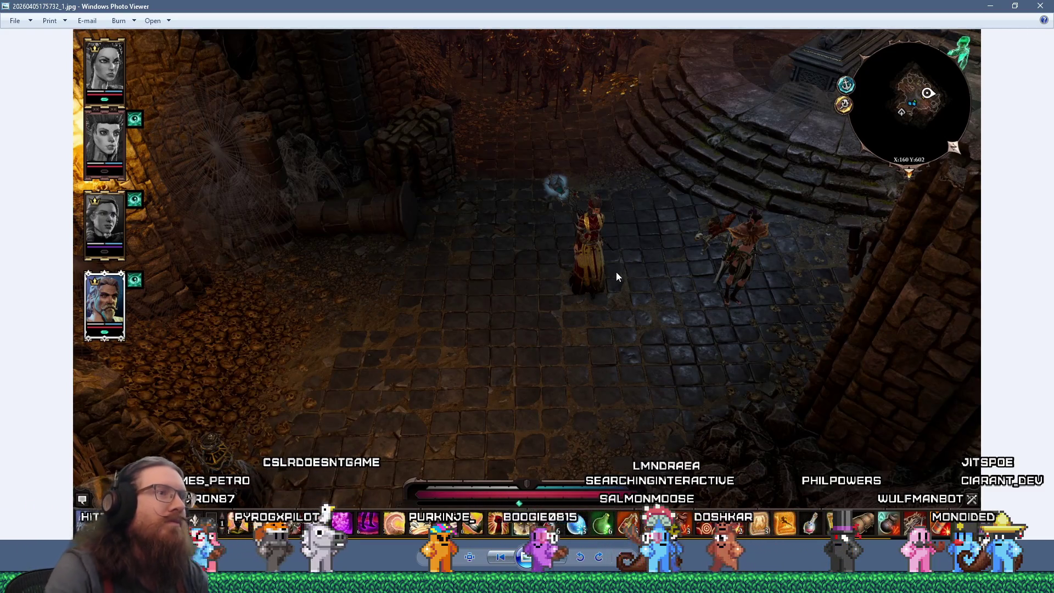
- Browse back and forth through the earlier Divinity screenshots in Photo Viewer
key("Left")
key("Left")
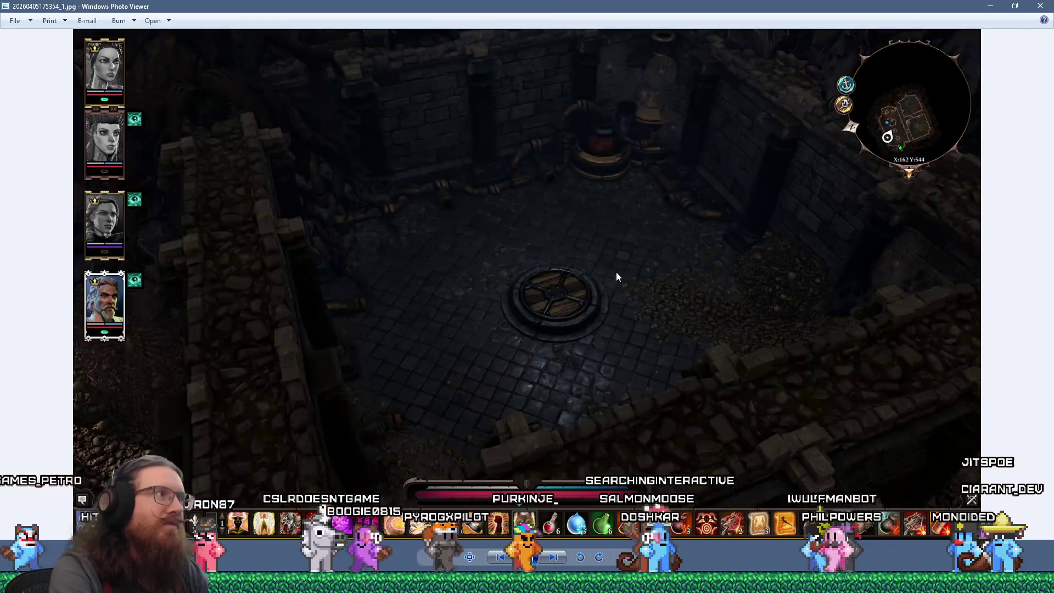
key("Left")
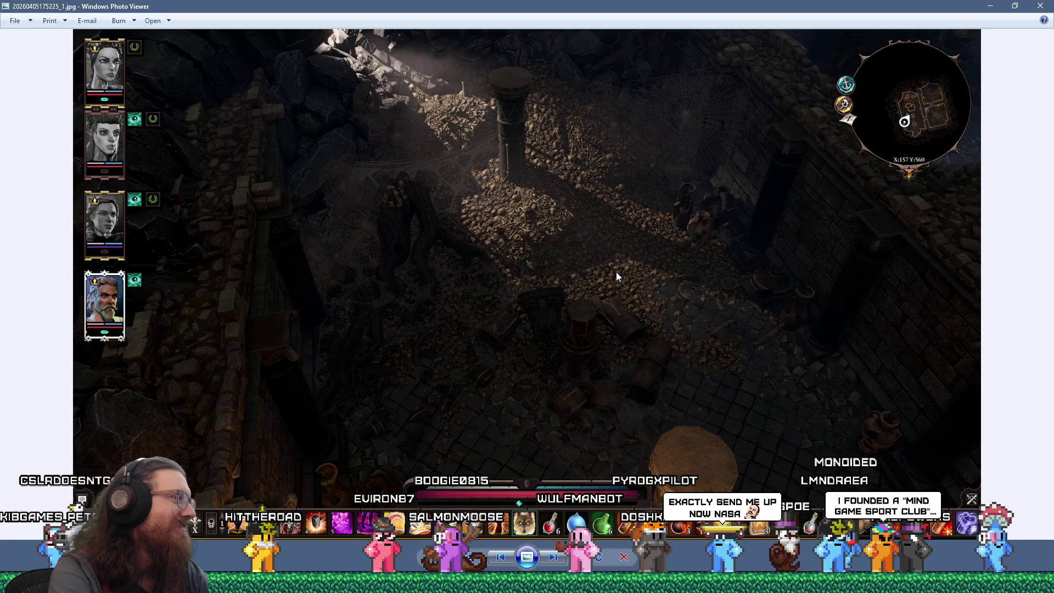
key("Left")
key("Left")
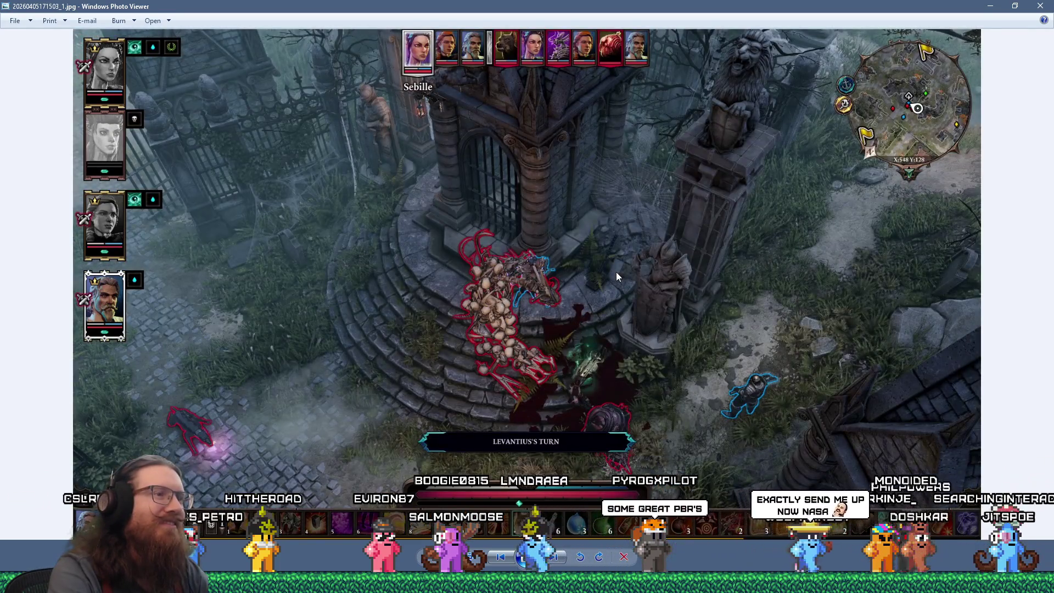
key("Left")
key("Right")
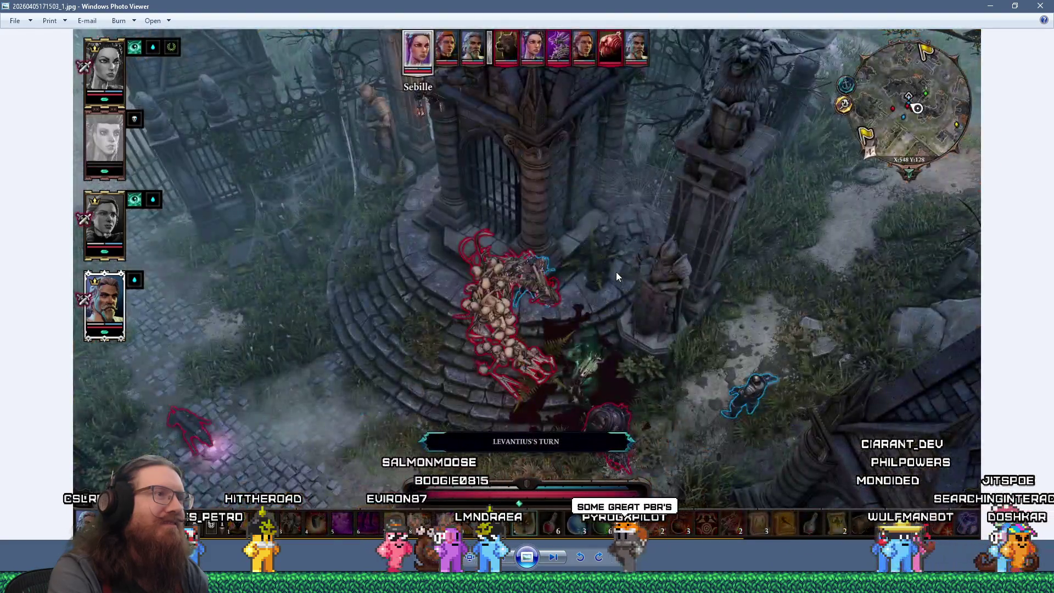
key("Left")
key("Left")
key("Left")
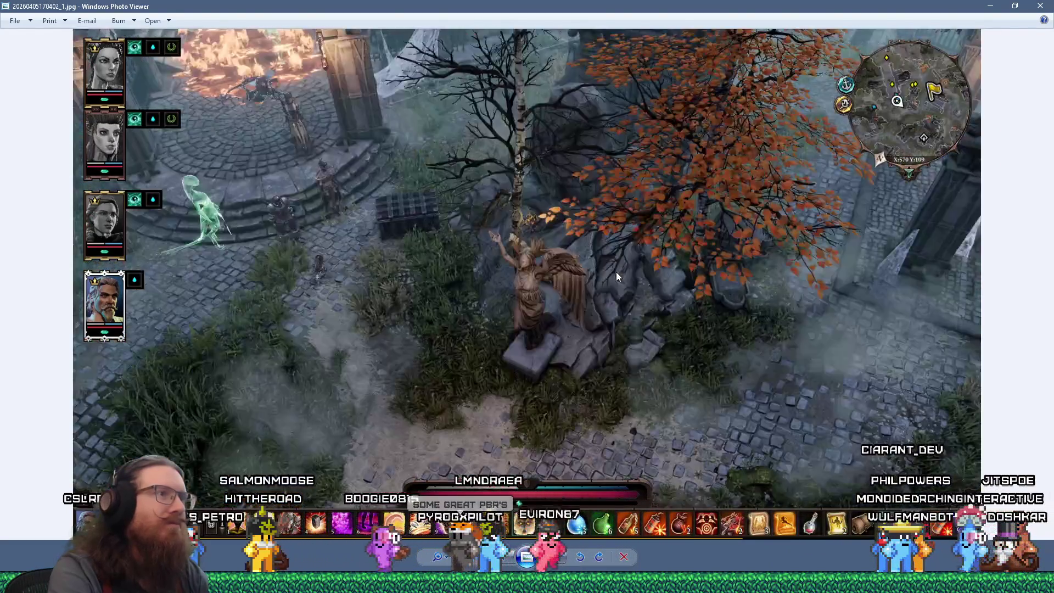
key("Left")
key("Left")
key("Left")
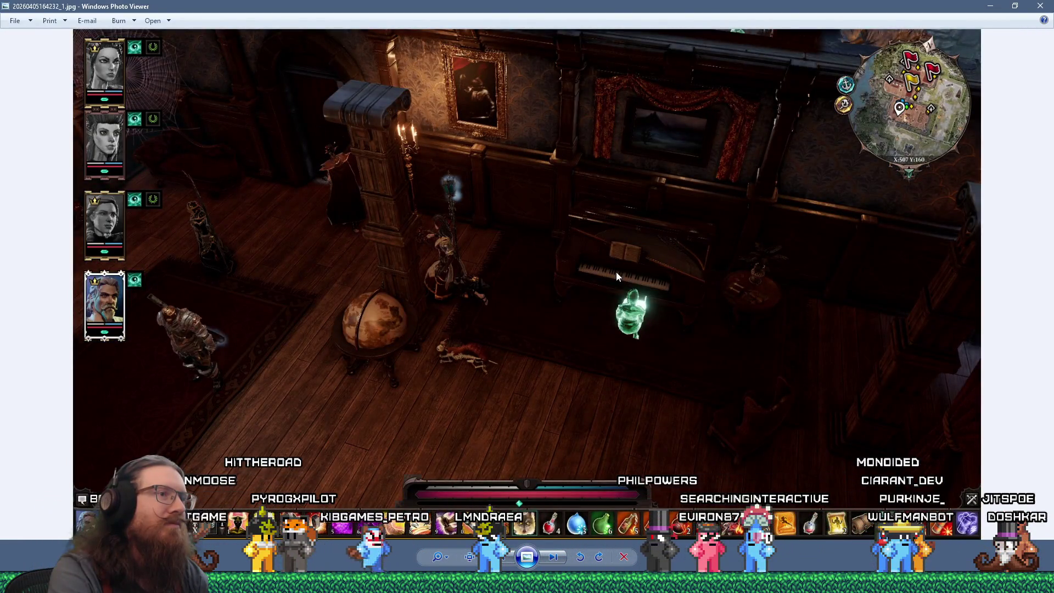
key("Right")
- Open the viewed screenshot's file location in File Explorer and select the newest screenshots
right_click(701, 253)
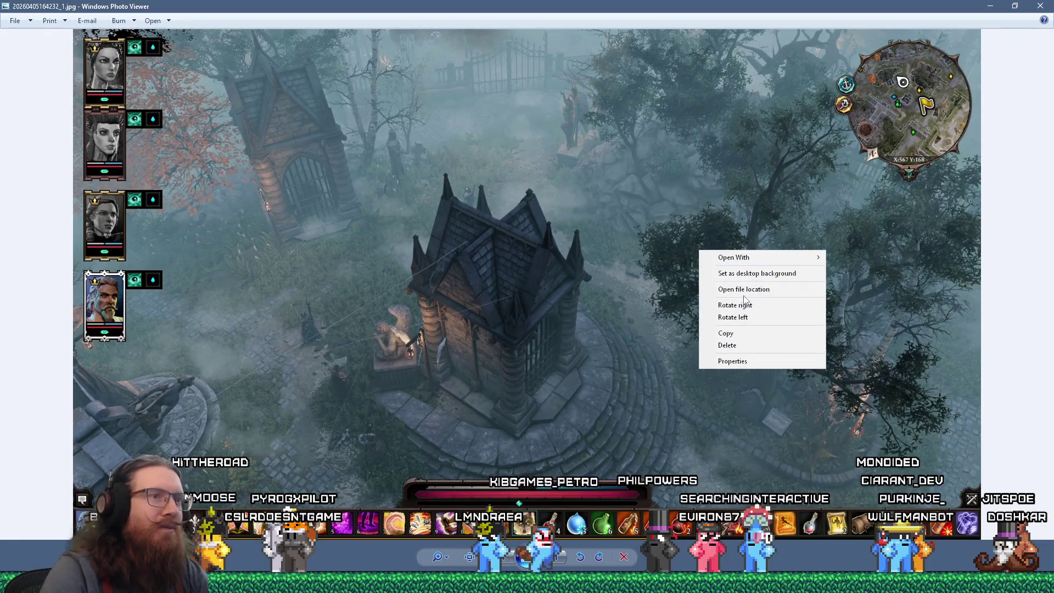
left_click(744, 299)
left_click(470, 117, "shift")
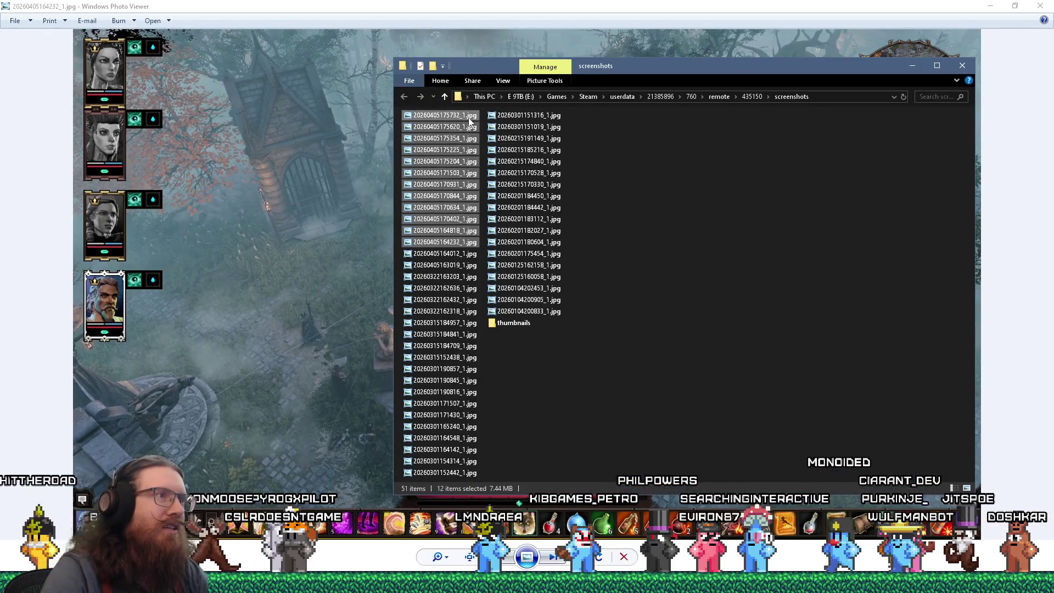
- Move the twelve newest screenshots into images\inspiration\quakelike\levels\graveyard and close Photo Viewer
right_click(470, 117)
left_click(528, 421)
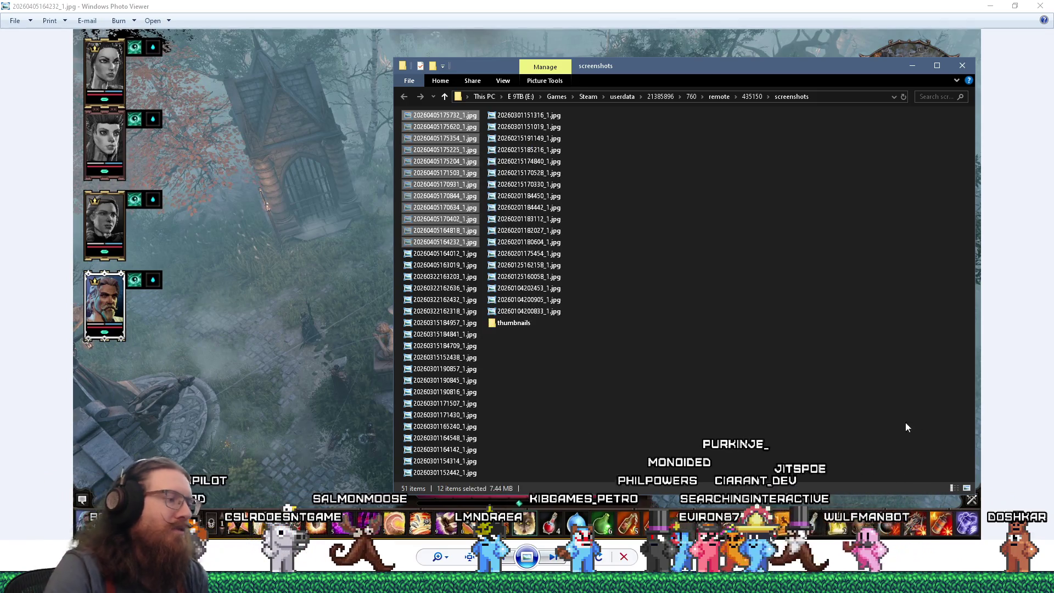
key("super+r")
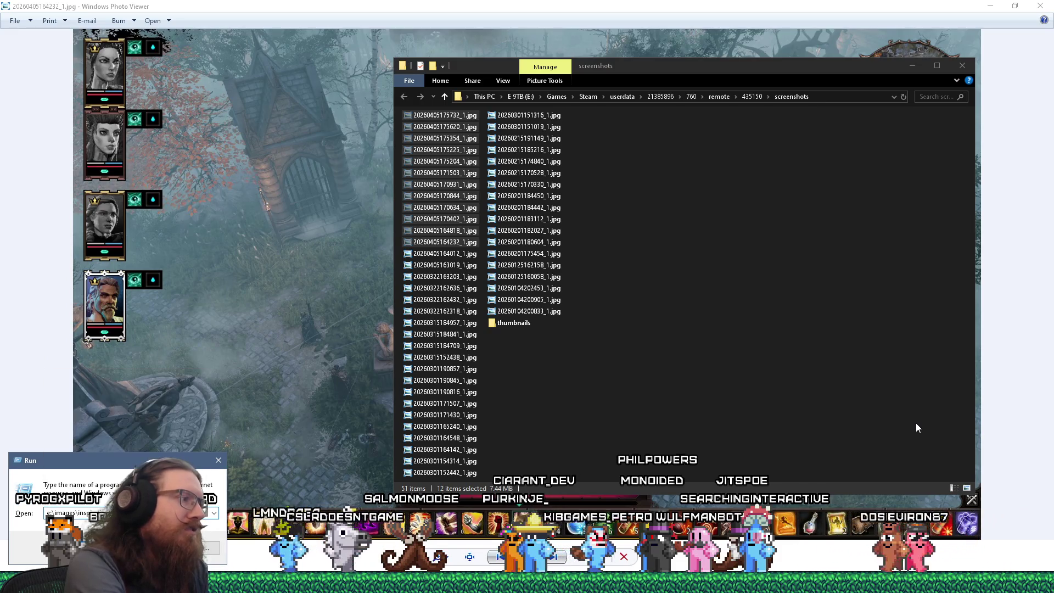
type("\\")
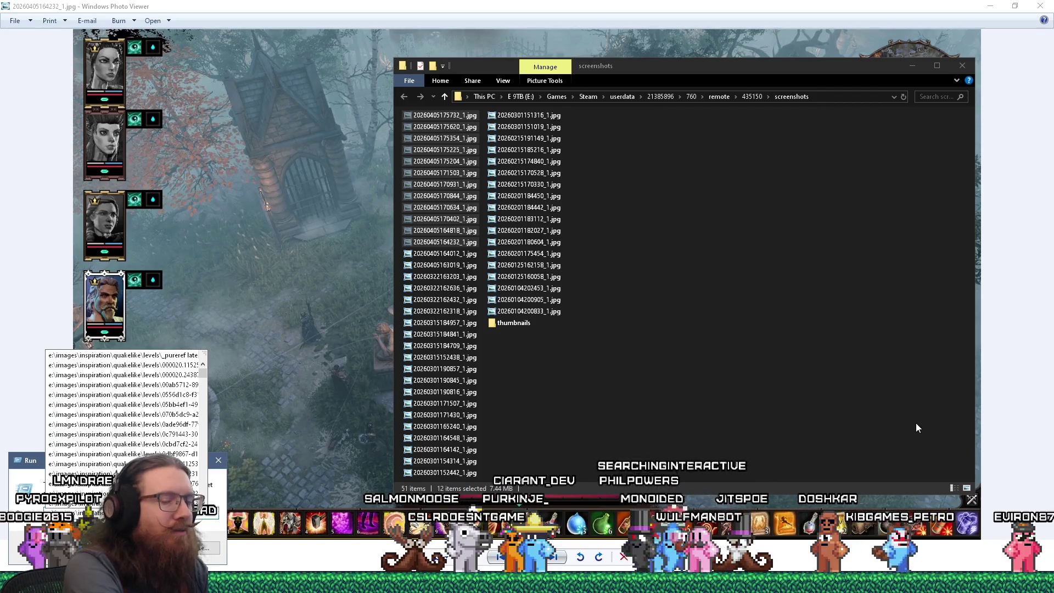
type("_")
key("Return")
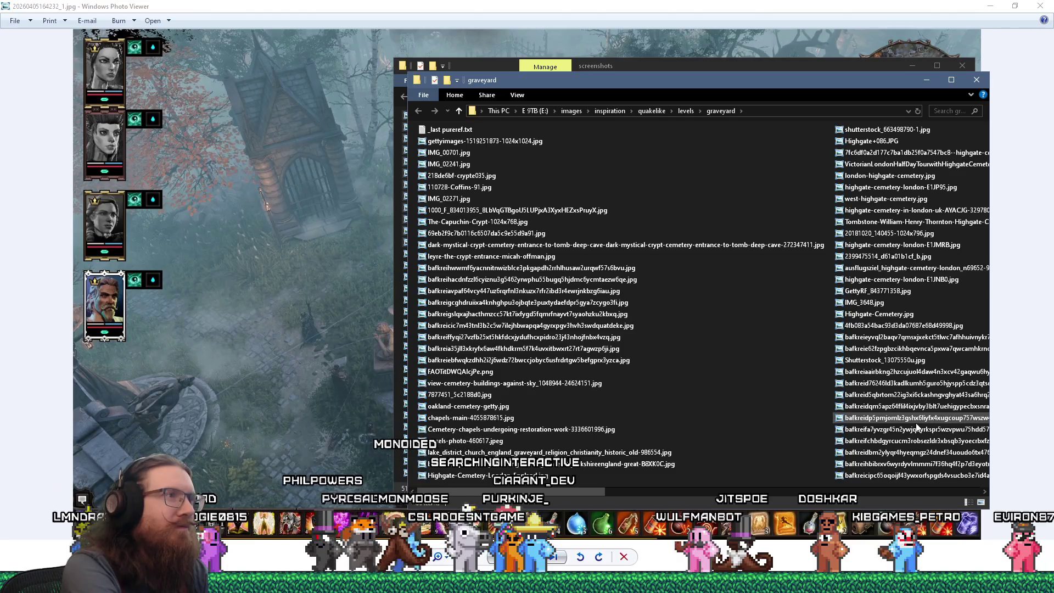
key("ctrl+v")
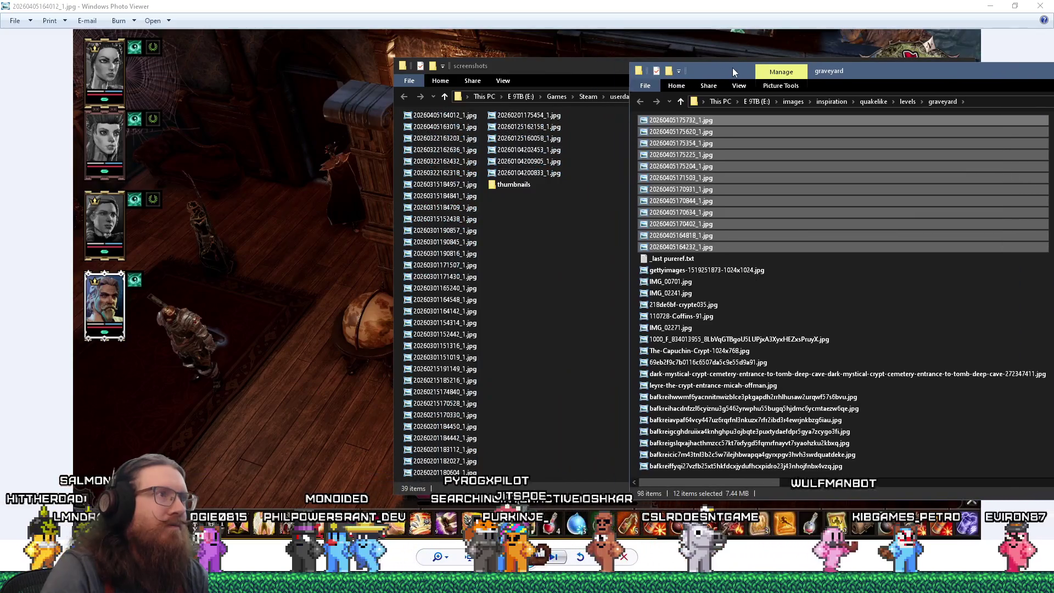
left_click(658, 40)
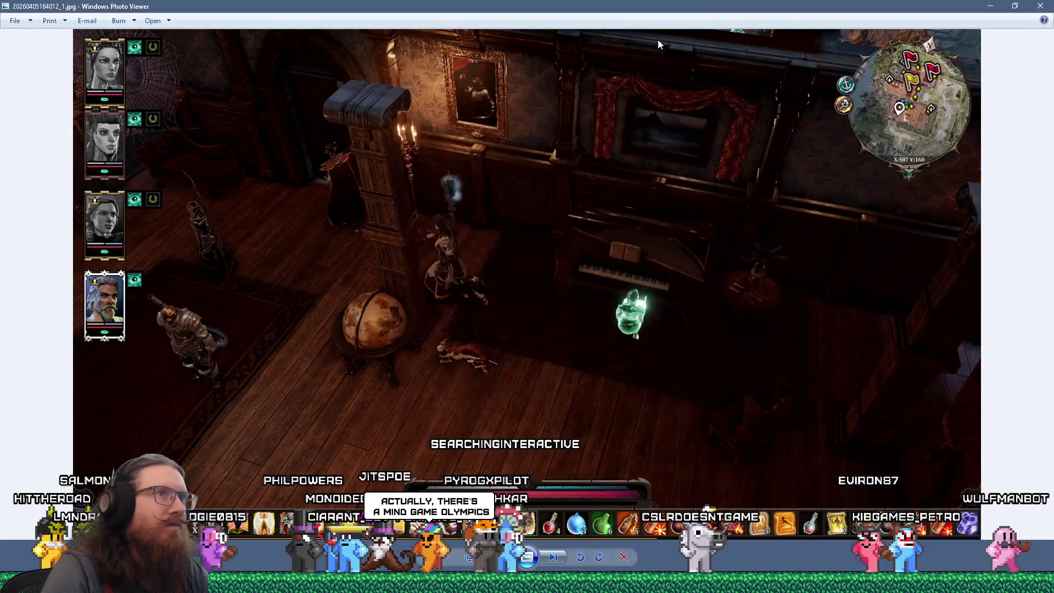
key("alt+F4")
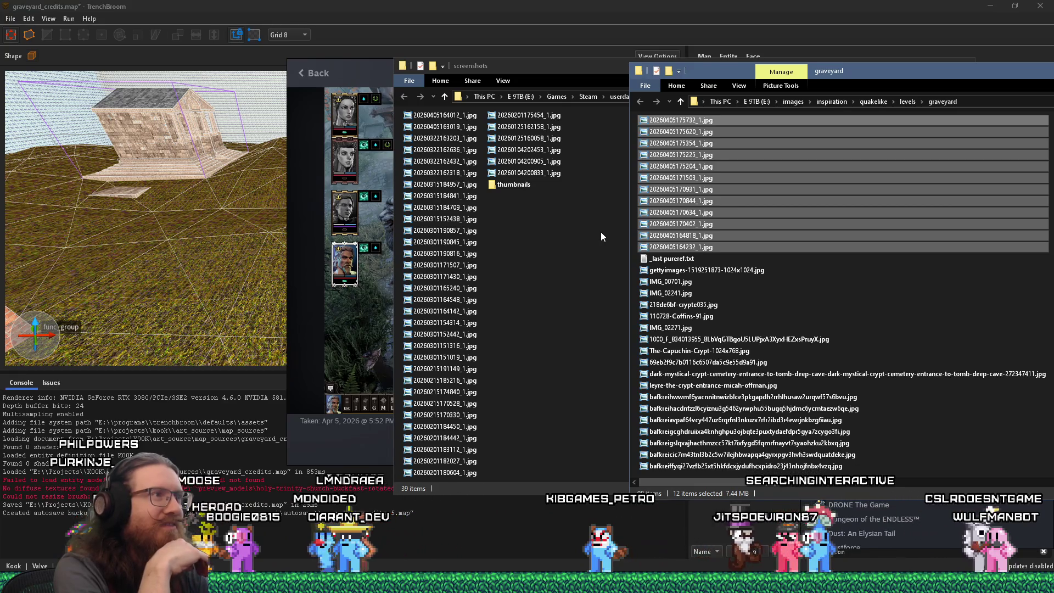
- Return to the Steam screenshot grid and view a Divinity screenshot at full size
left_click(372, 74)
left_click(307, 75)
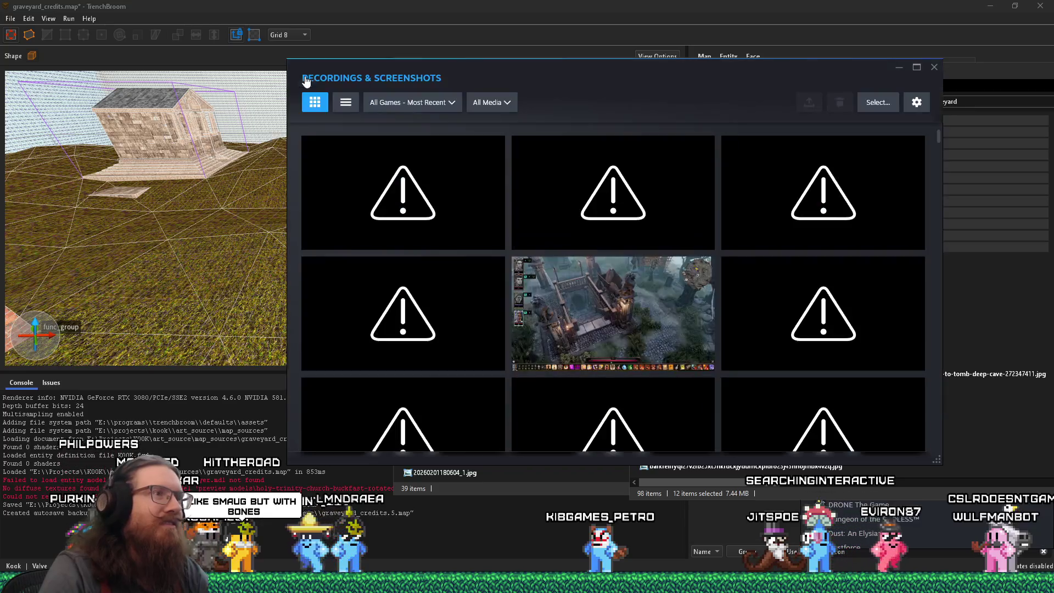
scroll(487, 294, "down", 3)
scroll(497, 299, "up", 2)
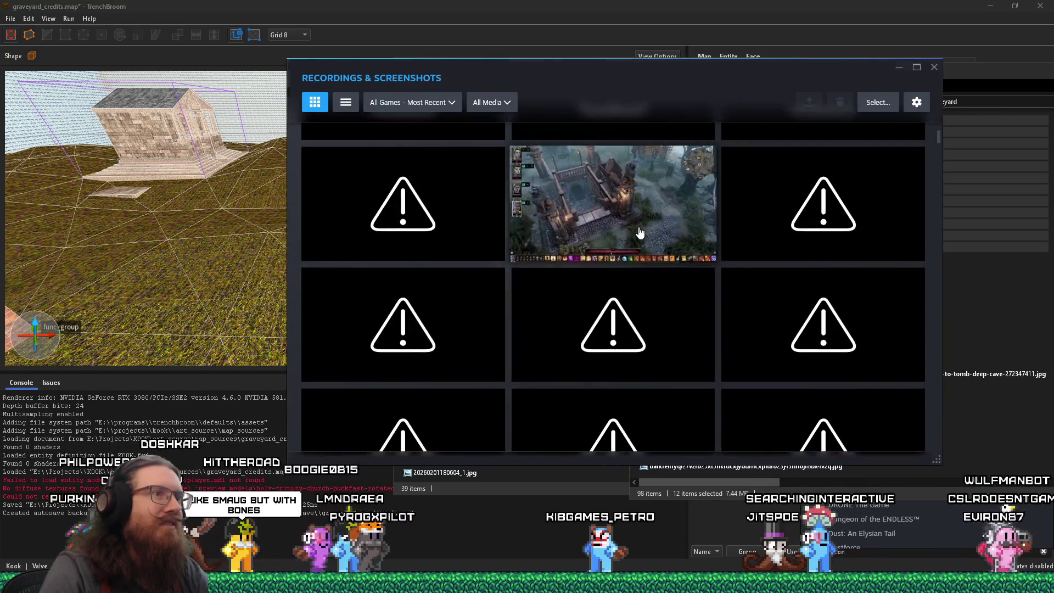
left_click(628, 232)
key("Escape")
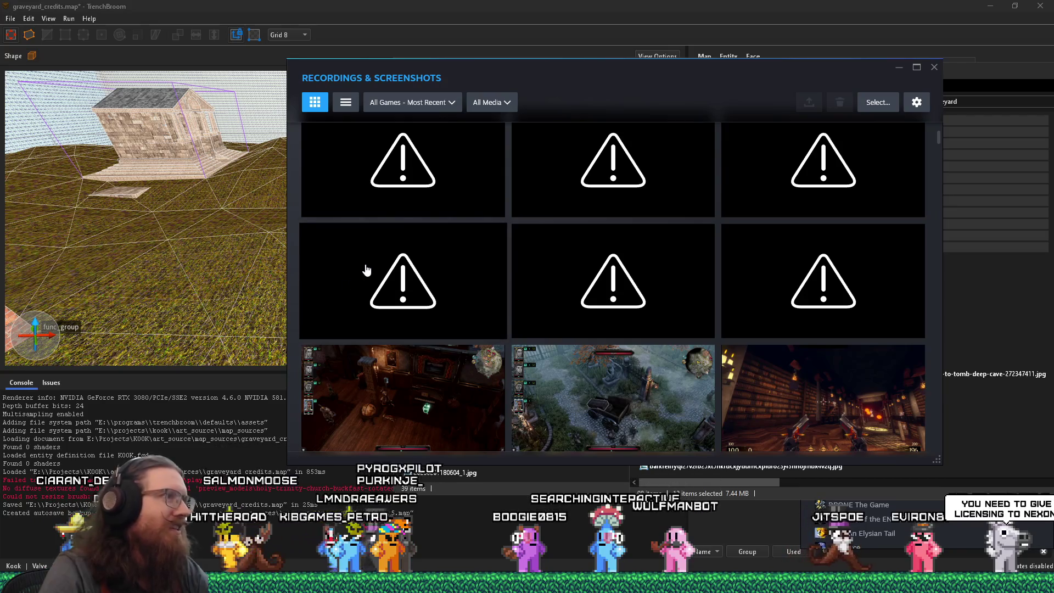
- Delete the first three broken warning-icon entries from the gallery
right_click(418, 264)
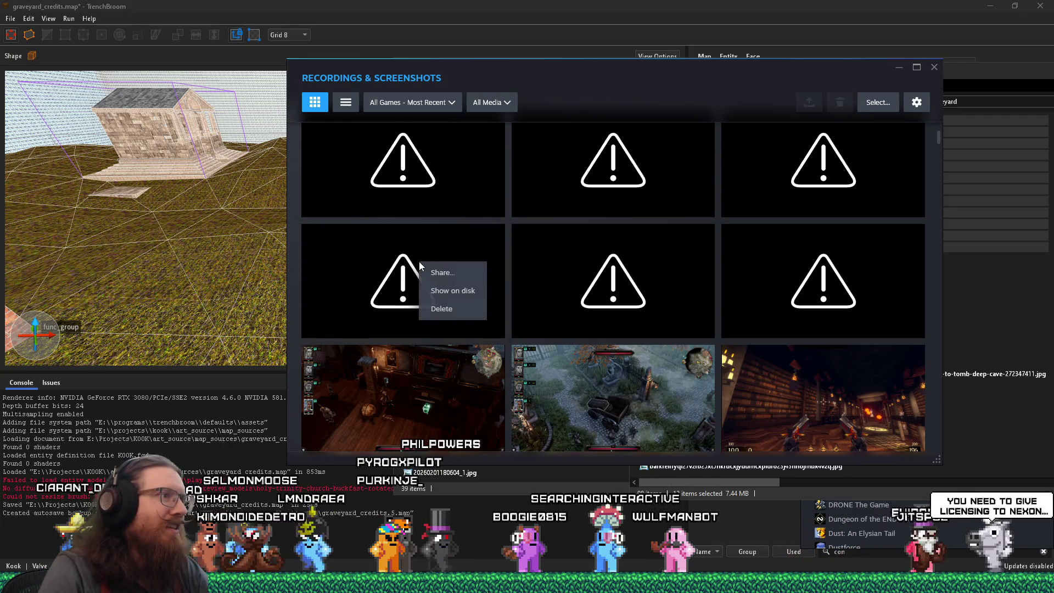
left_click(437, 310)
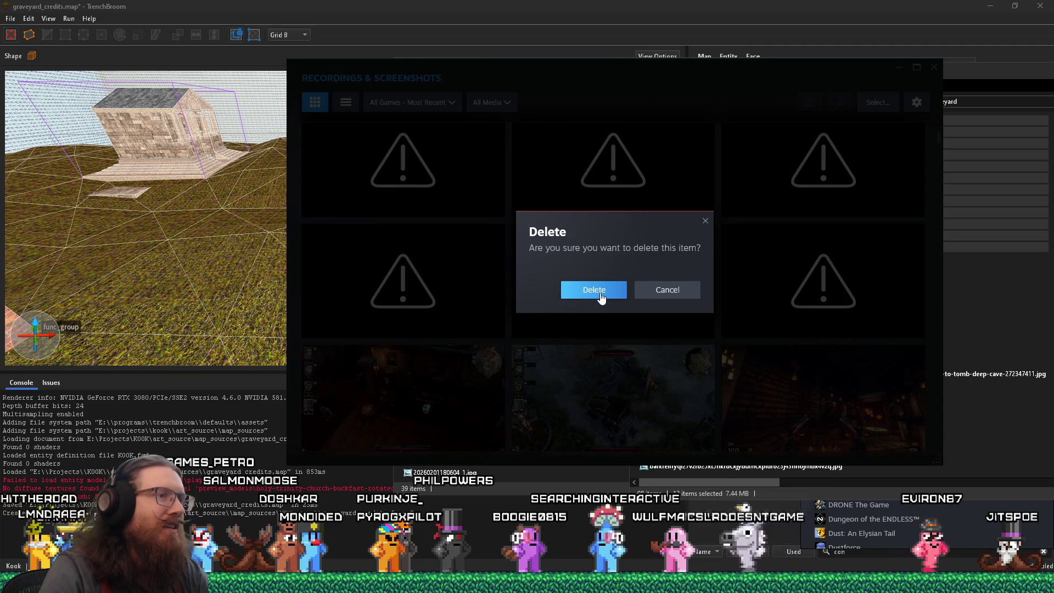
left_click(601, 294)
right_click(584, 275)
left_click(593, 319)
left_click(581, 292)
right_click(423, 283)
left_click(437, 328)
left_click(586, 289)
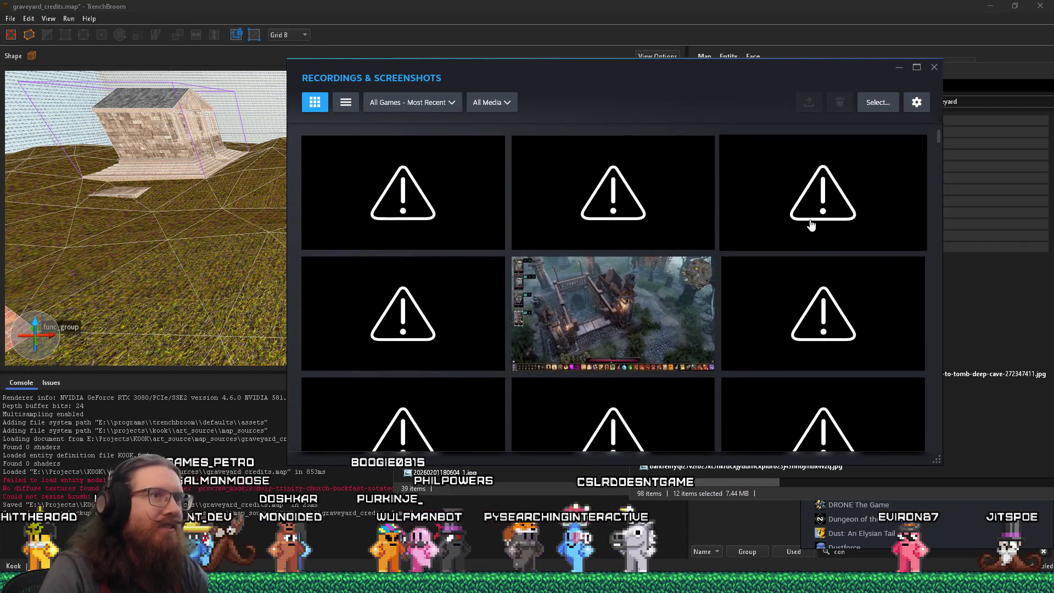
- Delete the remaining visible broken entries, including one further down the grid
right_click(410, 191)
left_click(438, 246)
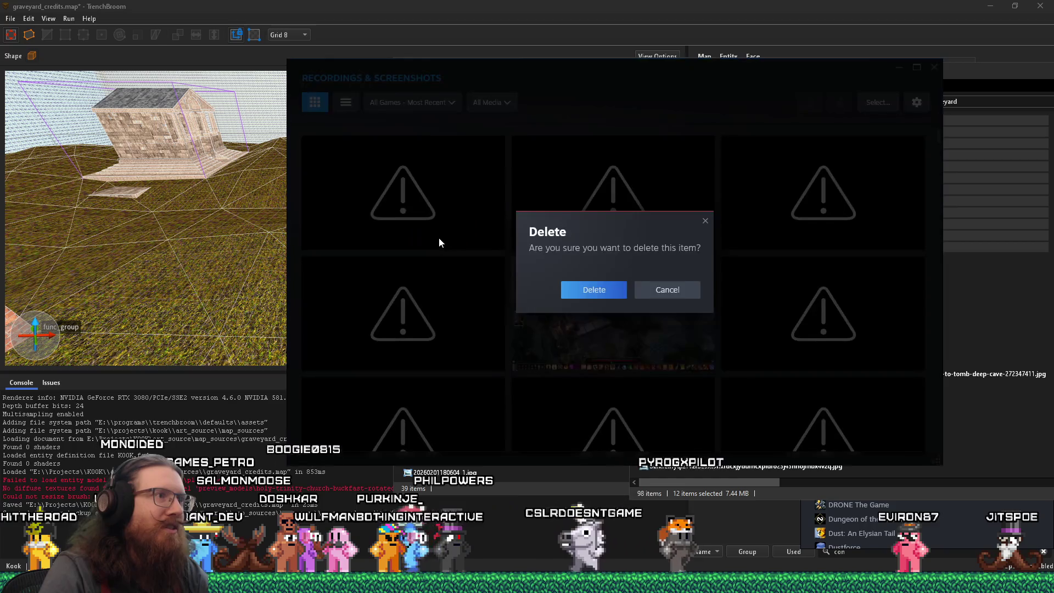
left_click(591, 290)
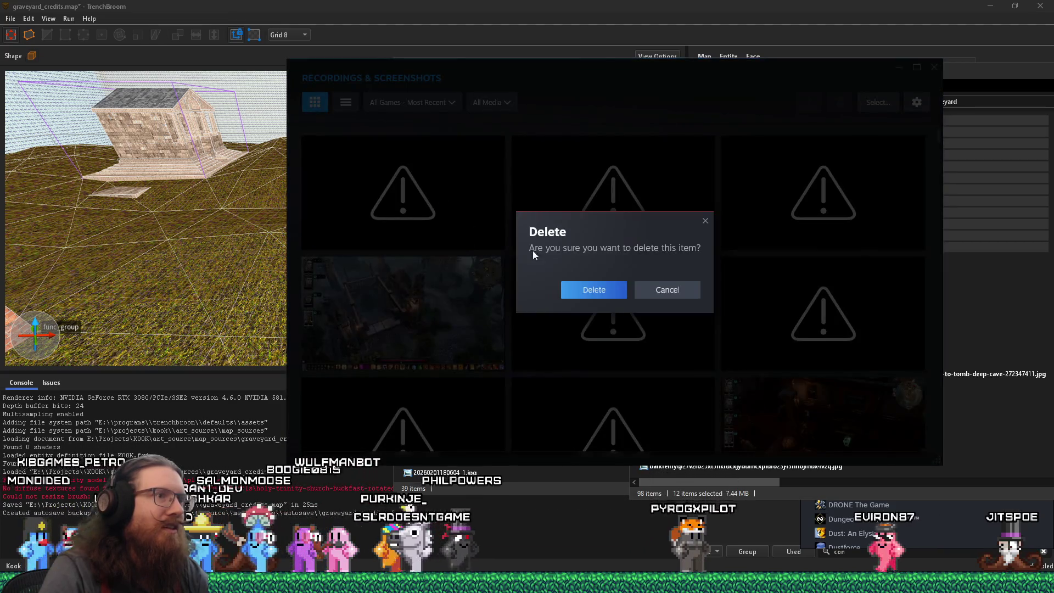
left_click(589, 289)
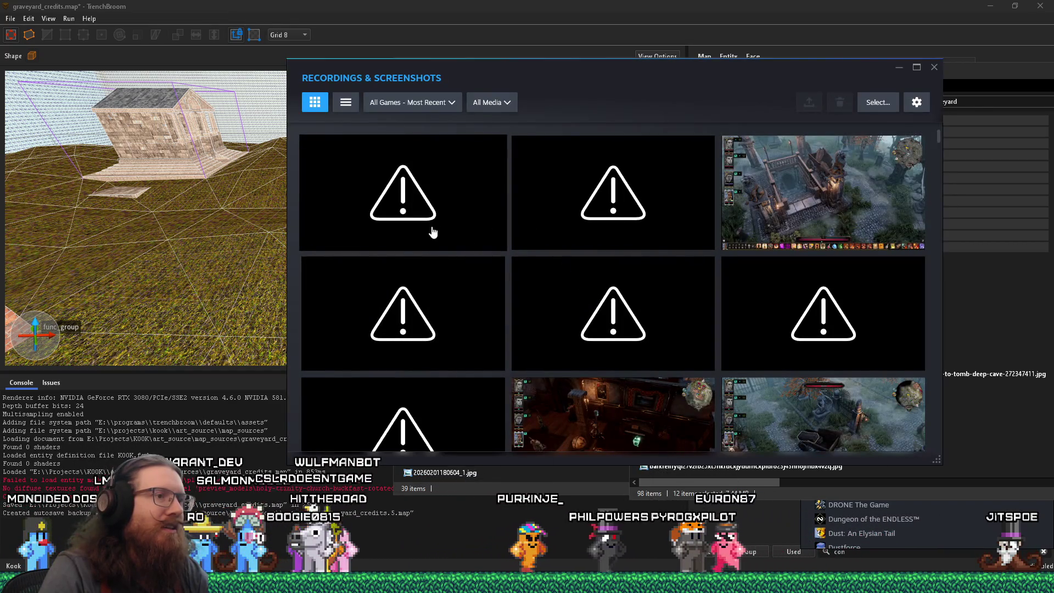
scroll(419, 244, "down", 2)
right_click(413, 289)
left_click(433, 335)
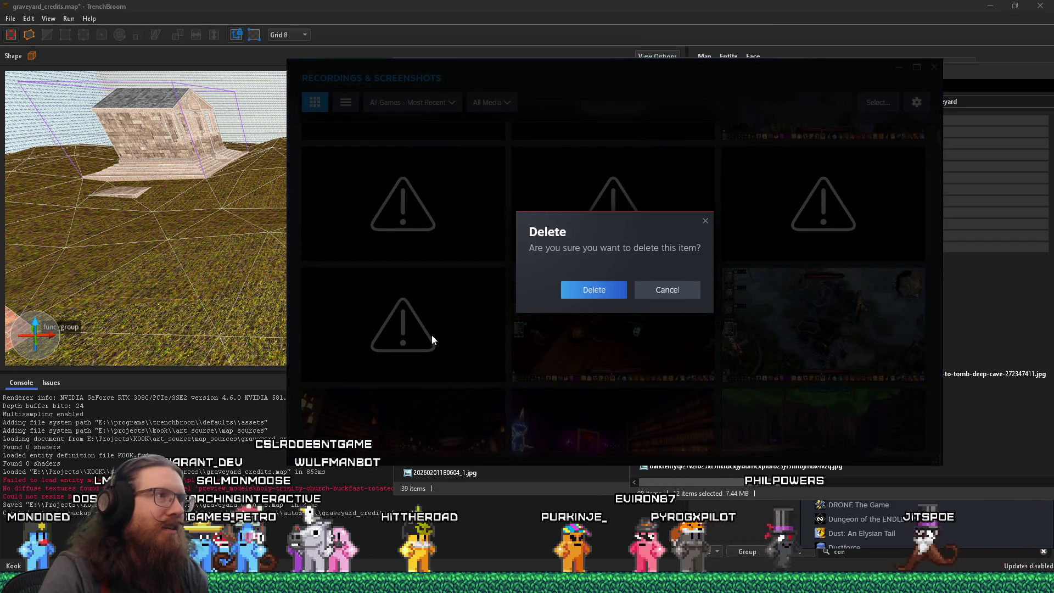
left_click(602, 294)
- Reopen Recordings & Screenshots with Divinity: Original Sin selected in the library
left_click(934, 67)
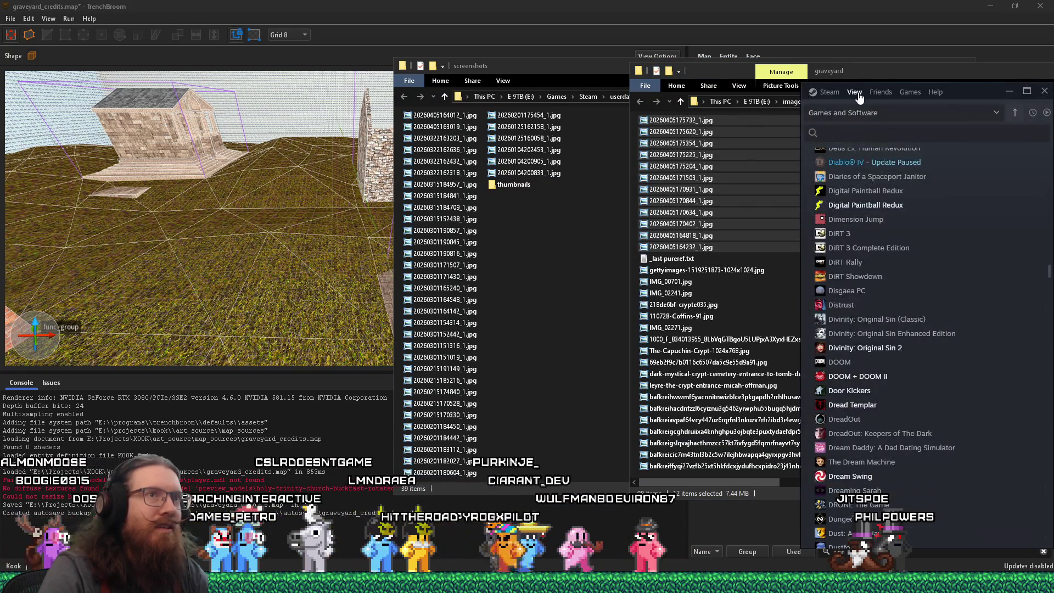
left_click(854, 92)
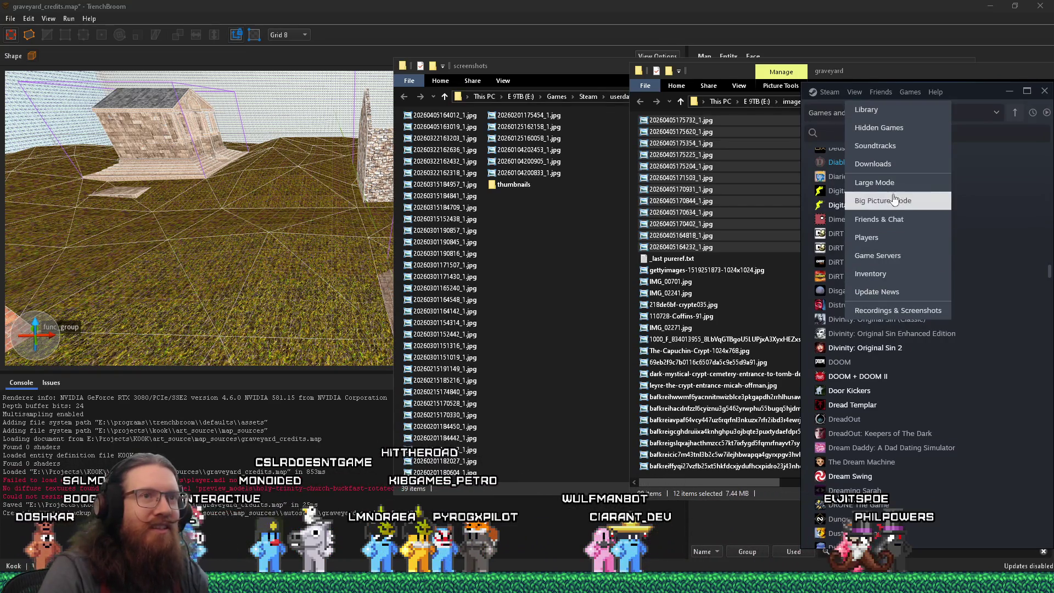
left_click(904, 327)
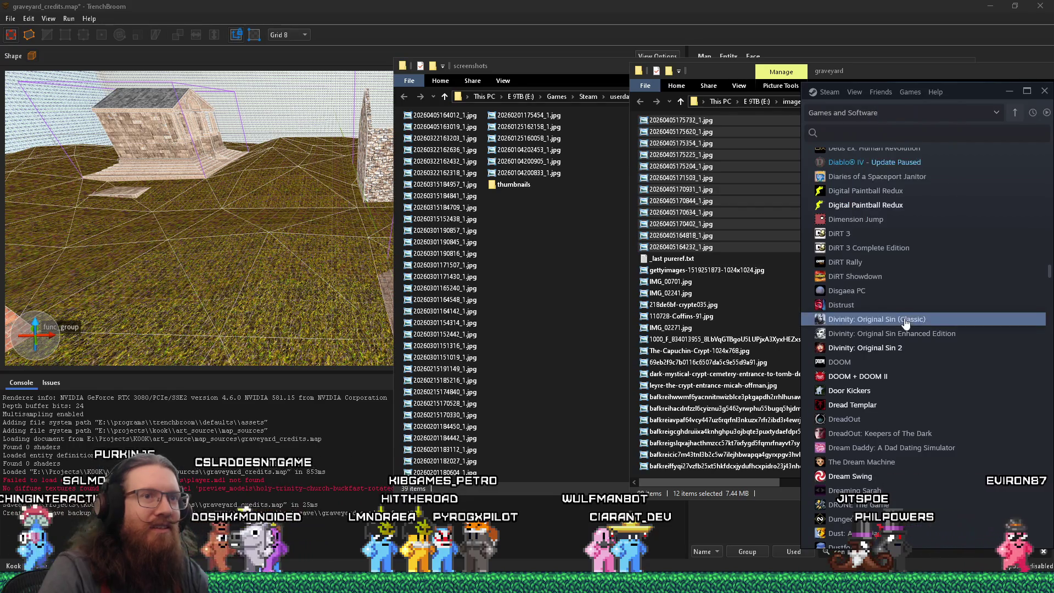
left_click(855, 92)
left_click(900, 311)
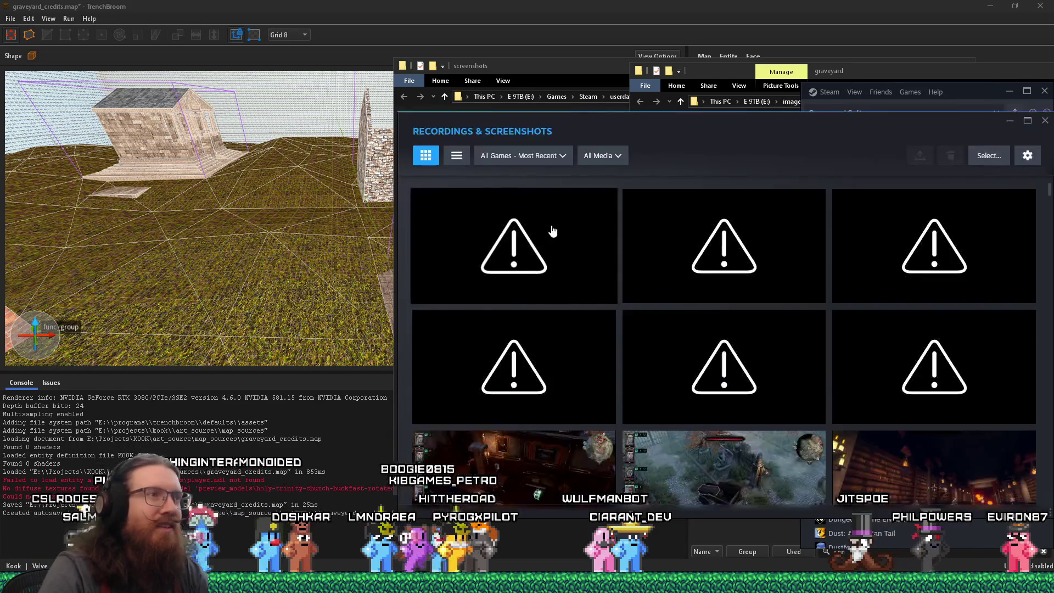
- Delete three more broken warning-icon entries in the reopened gallery
right_click(571, 250)
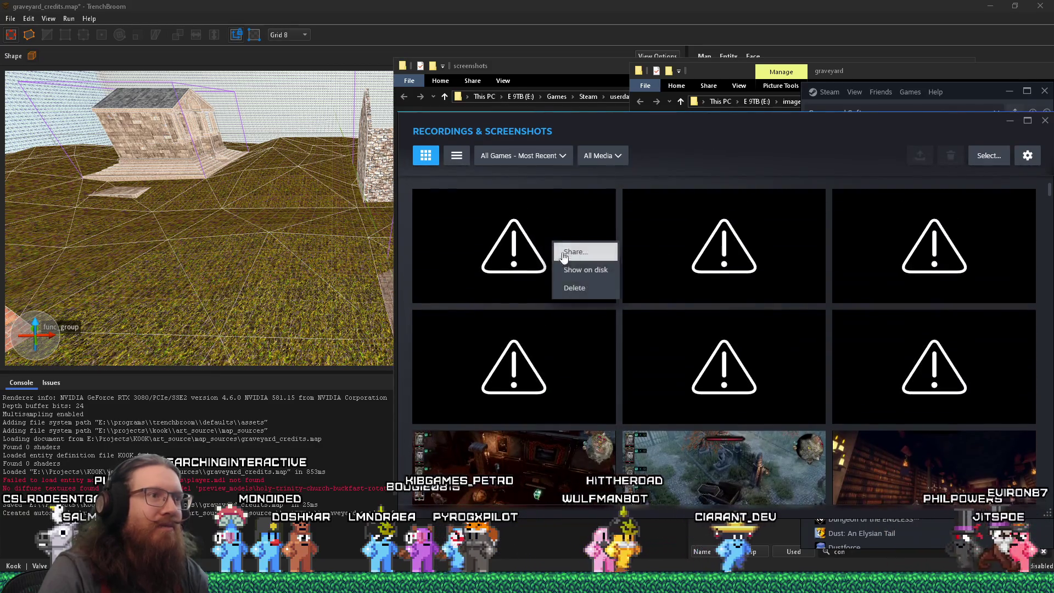
left_click(571, 286)
key("Return")
right_click(622, 295)
left_click(582, 285)
left_click(699, 343)
right_click(549, 234)
left_click(563, 275)
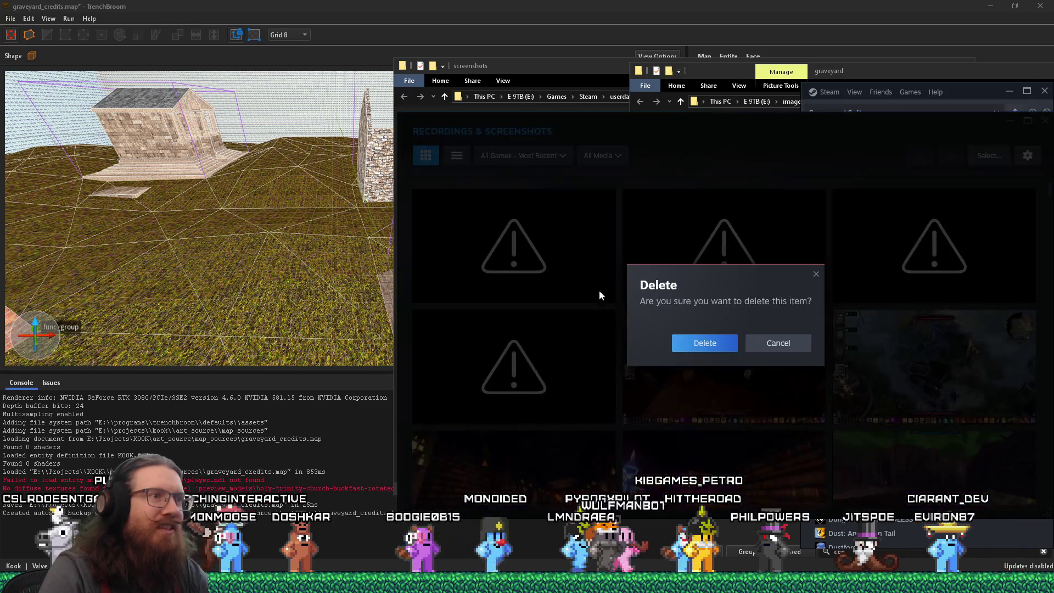
key("Return")
- Delete the last broken entries so only real screenshots remain
right_click(545, 232)
left_click(563, 277)
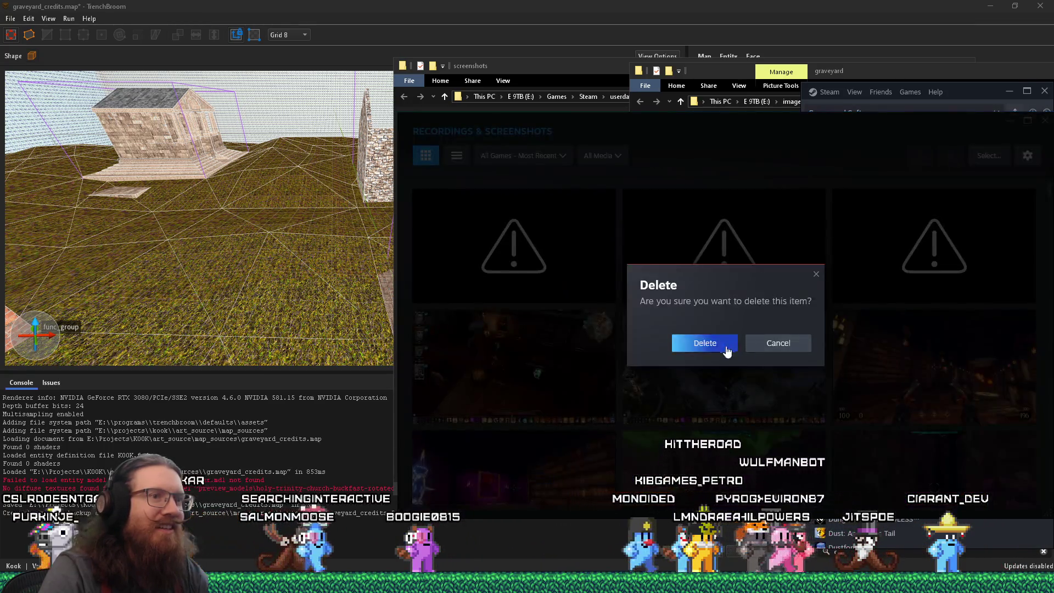
left_click(727, 346)
left_click(590, 297)
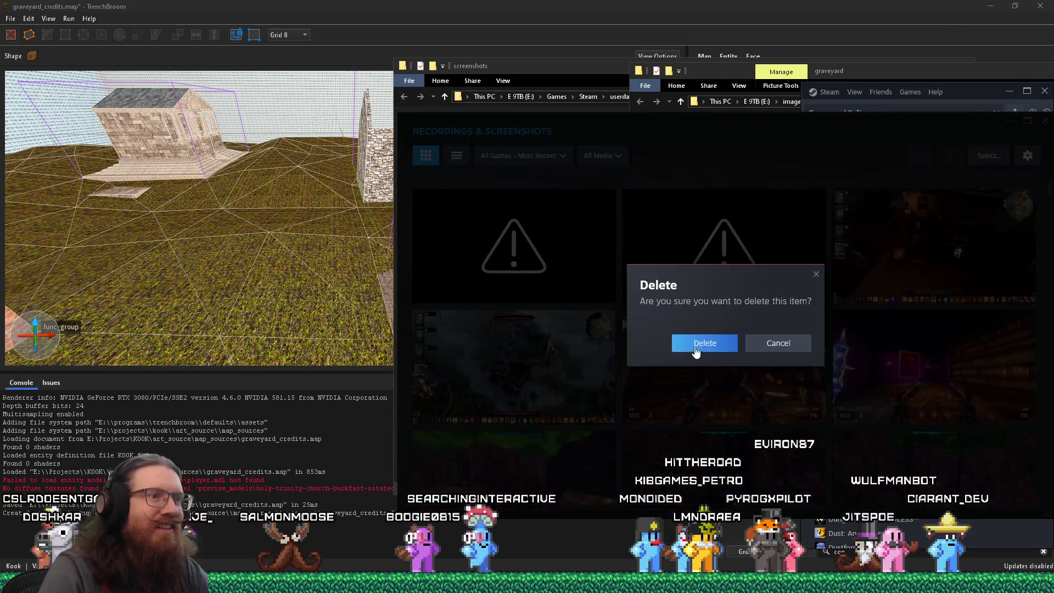
left_click(699, 343)
right_click(536, 227)
left_click(560, 275)
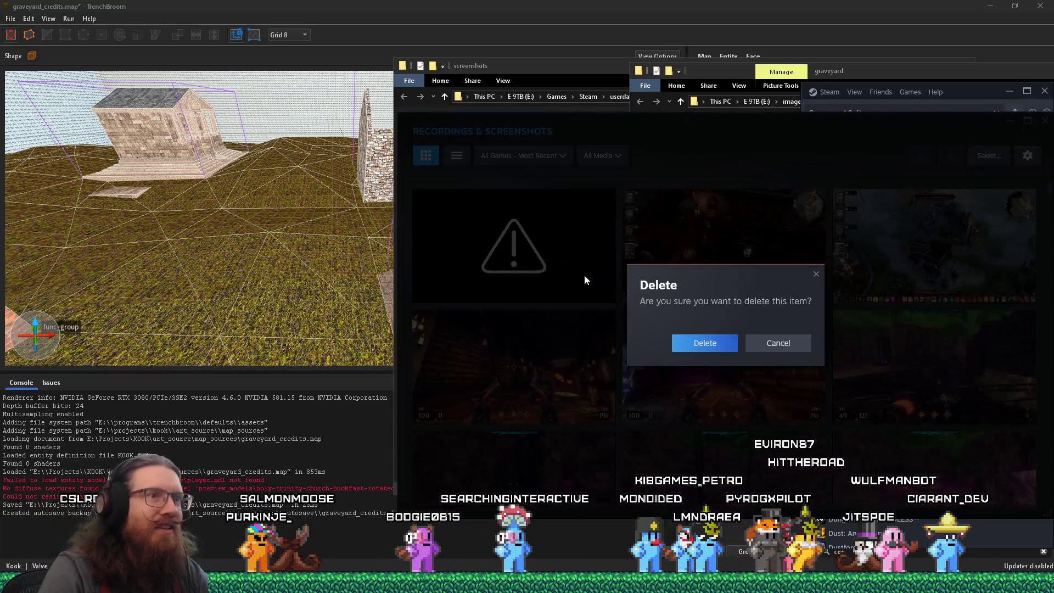
left_click(708, 344)
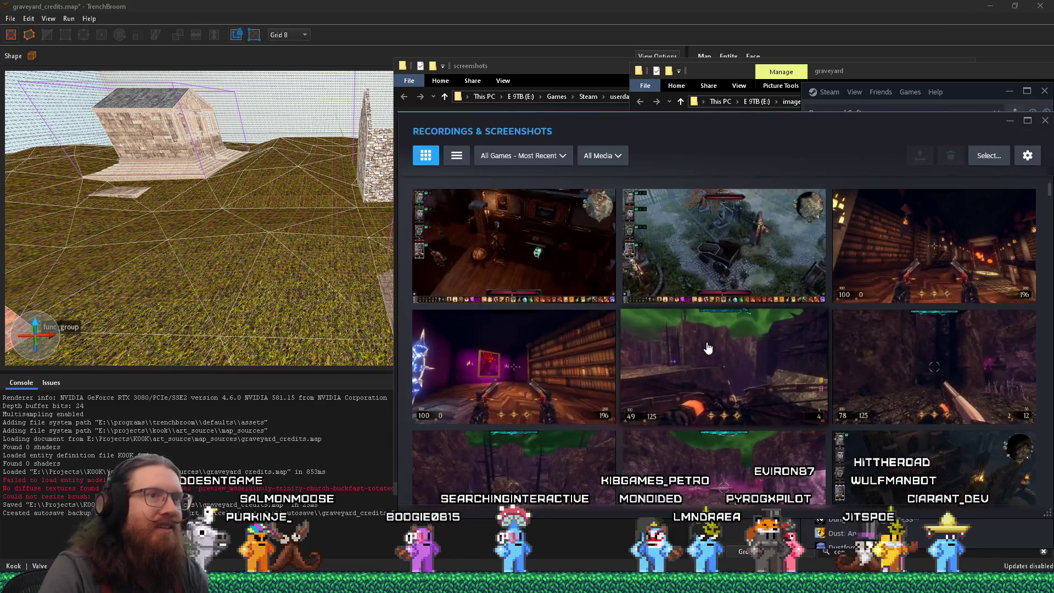
- Reveal the Divinity screenshot in its Steam screenshots folder and preview it
right_click(744, 248)
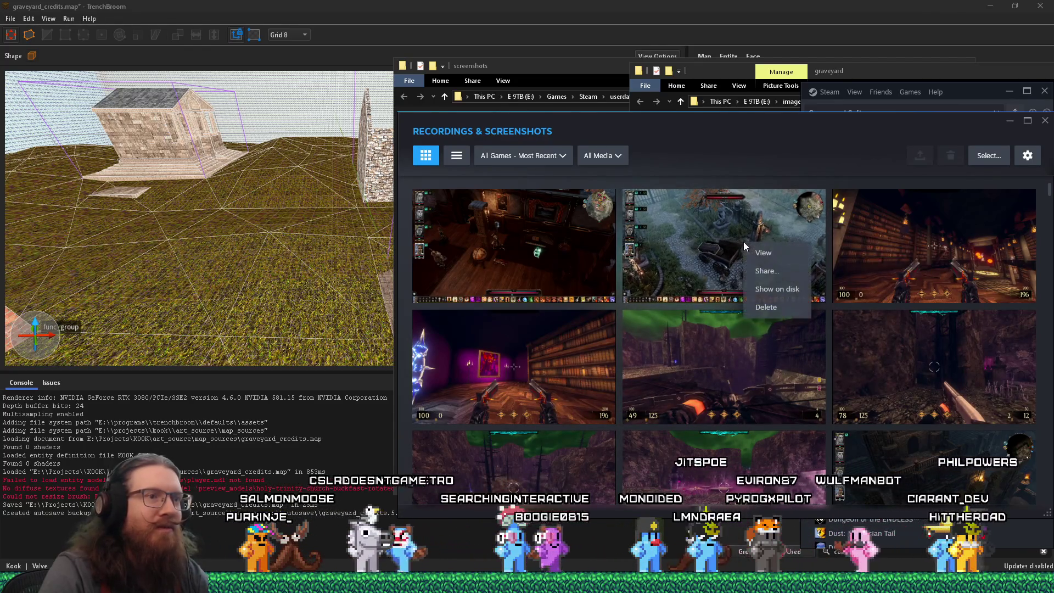
left_click(785, 291)
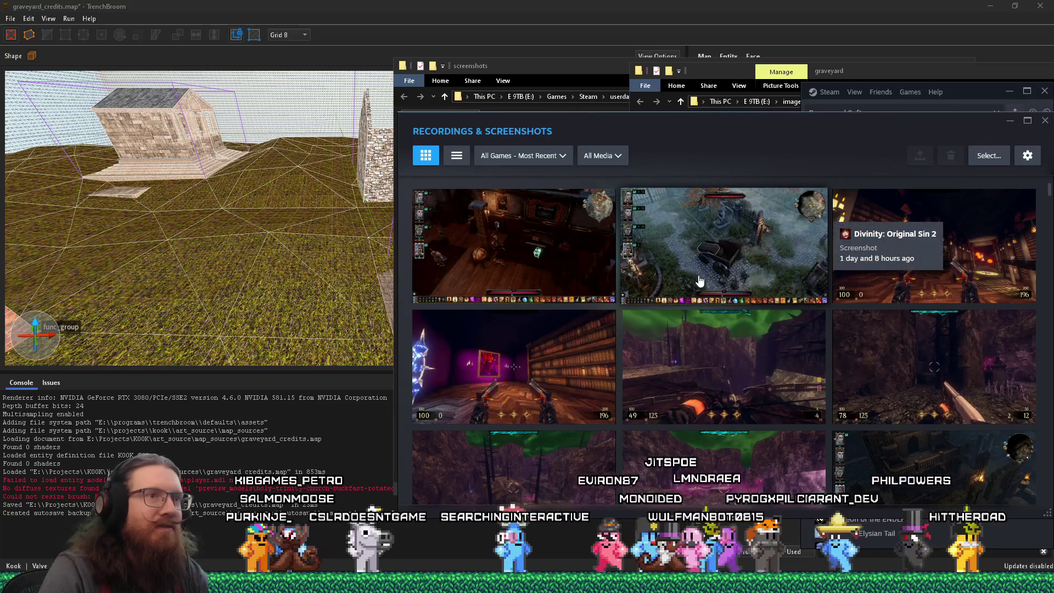
right_click(133, 582)
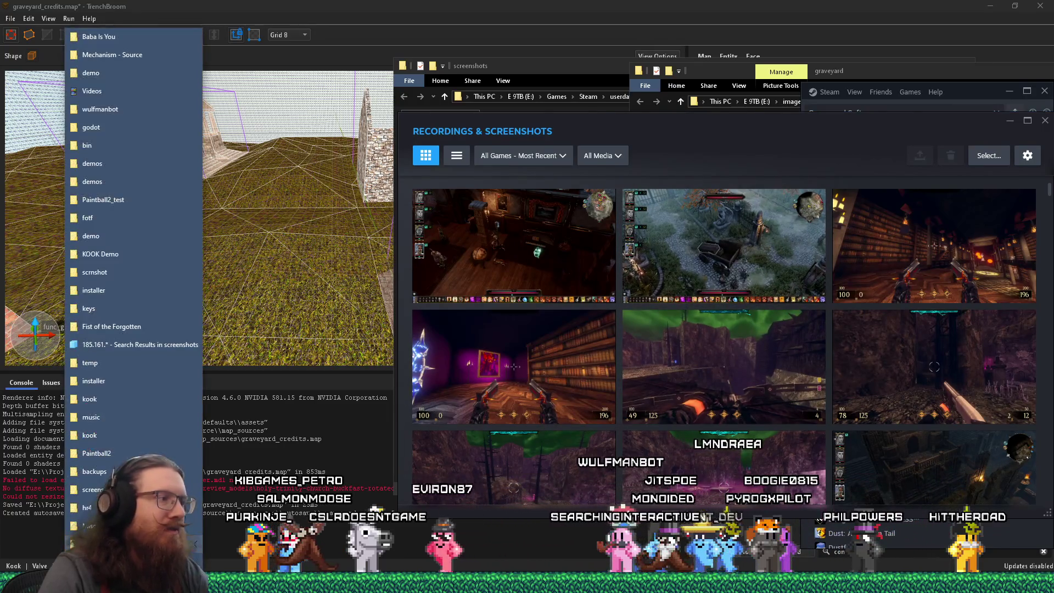
left_click(94, 489)
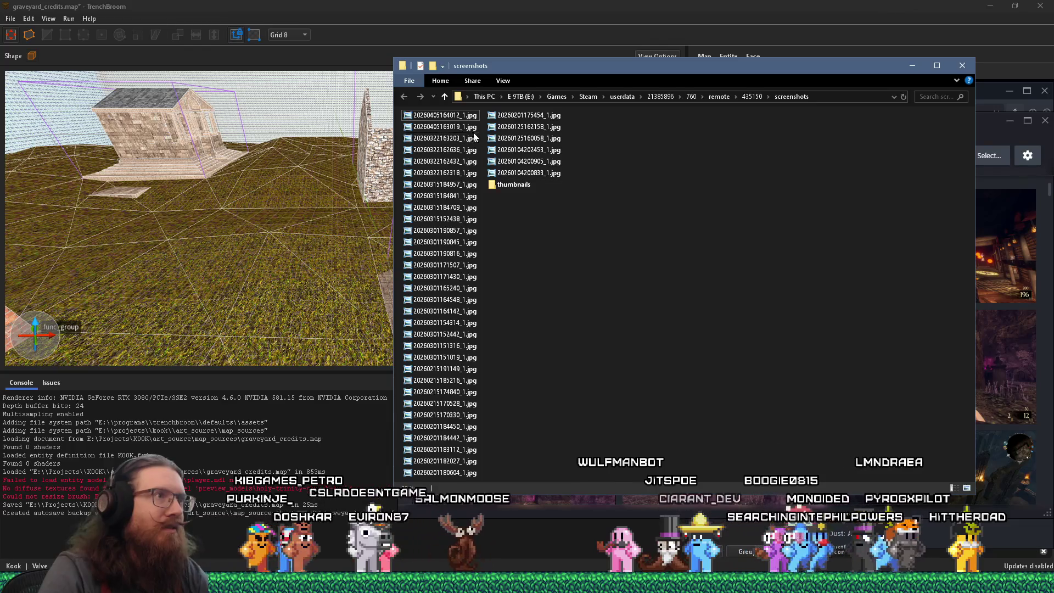
key("Return")
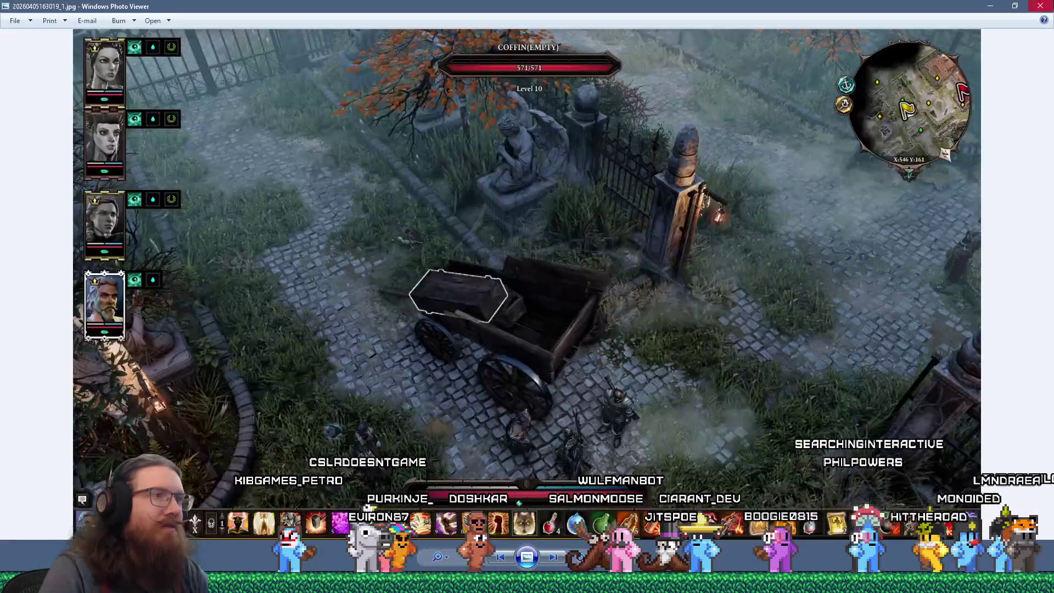
key("Escape")
right_click(460, 127)
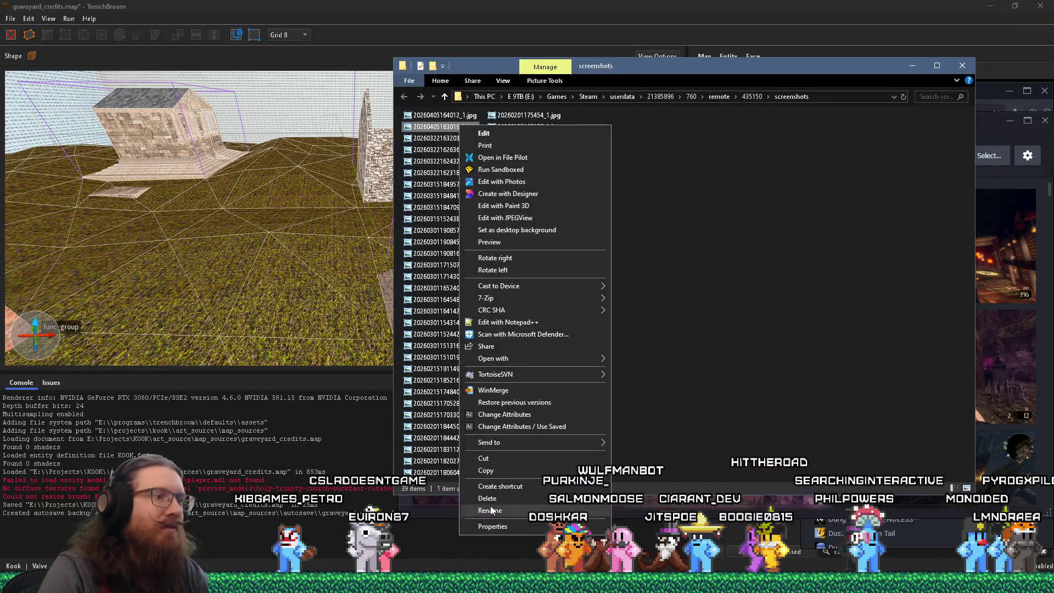
left_click(502, 459)
key("alt+Tab")
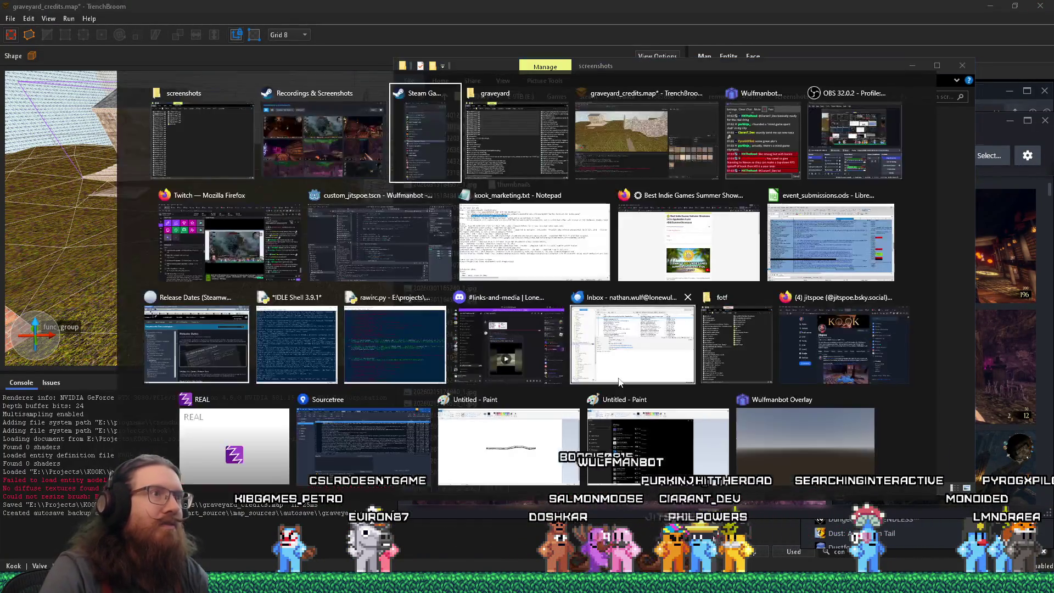
key("Tab")
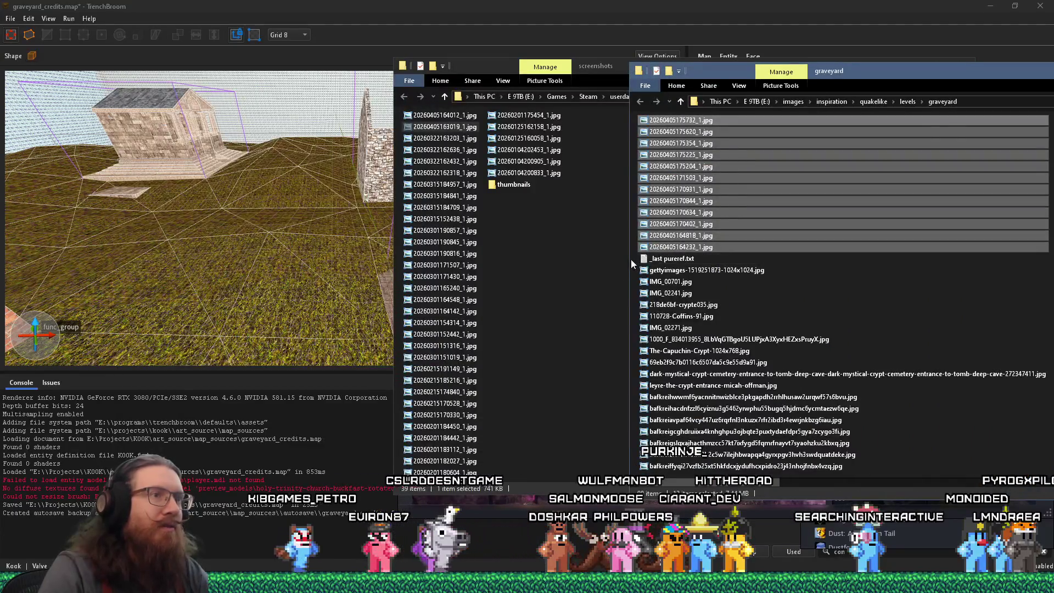
right_click(632, 260)
left_click(659, 332)
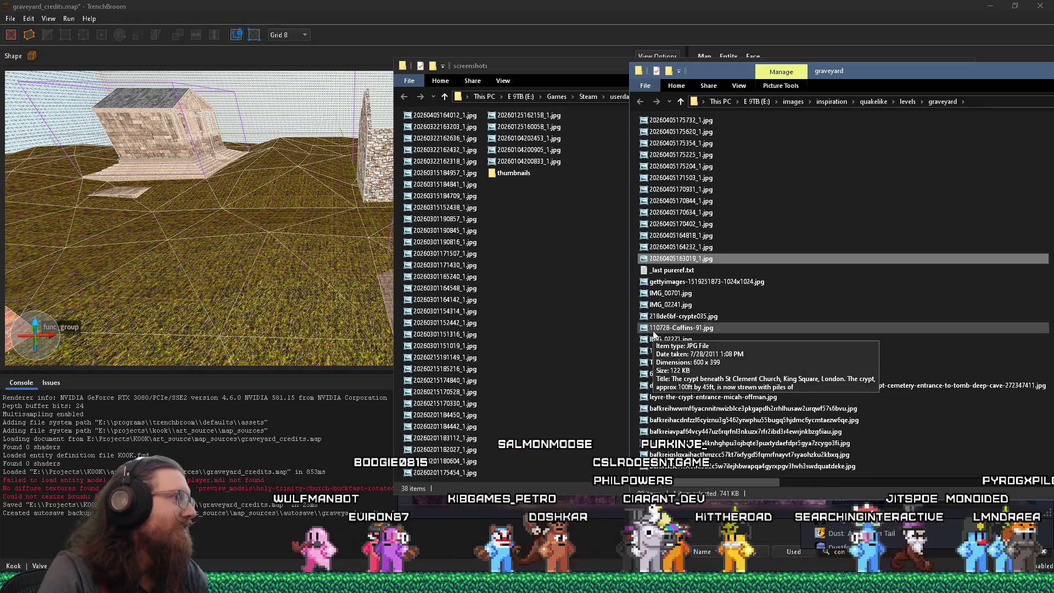
- Open another screenshot in the viewer to inspect it
double_click(461, 114)
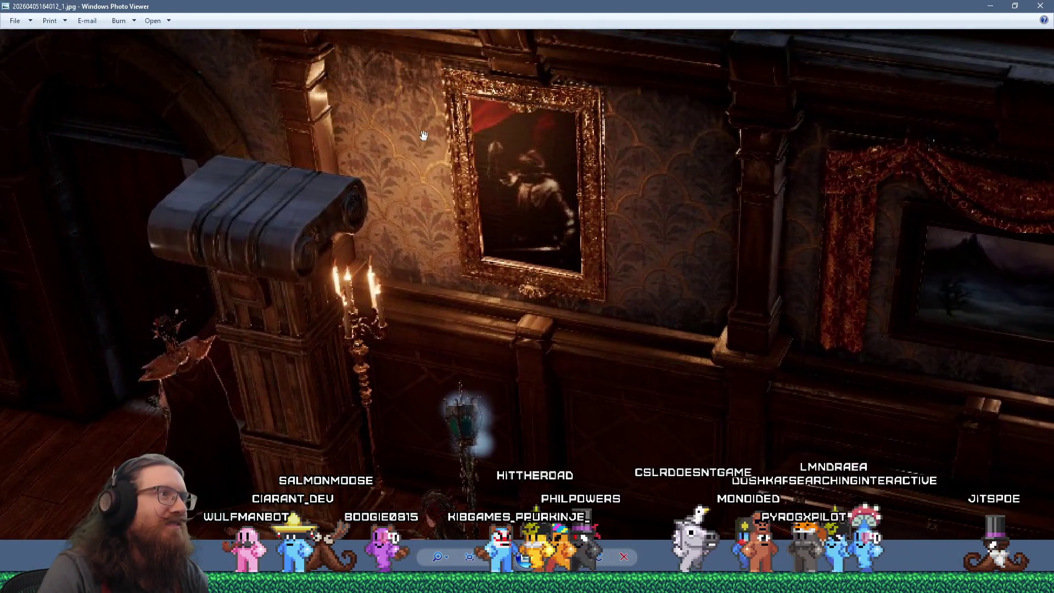
scroll(413, 160, "down", 3)
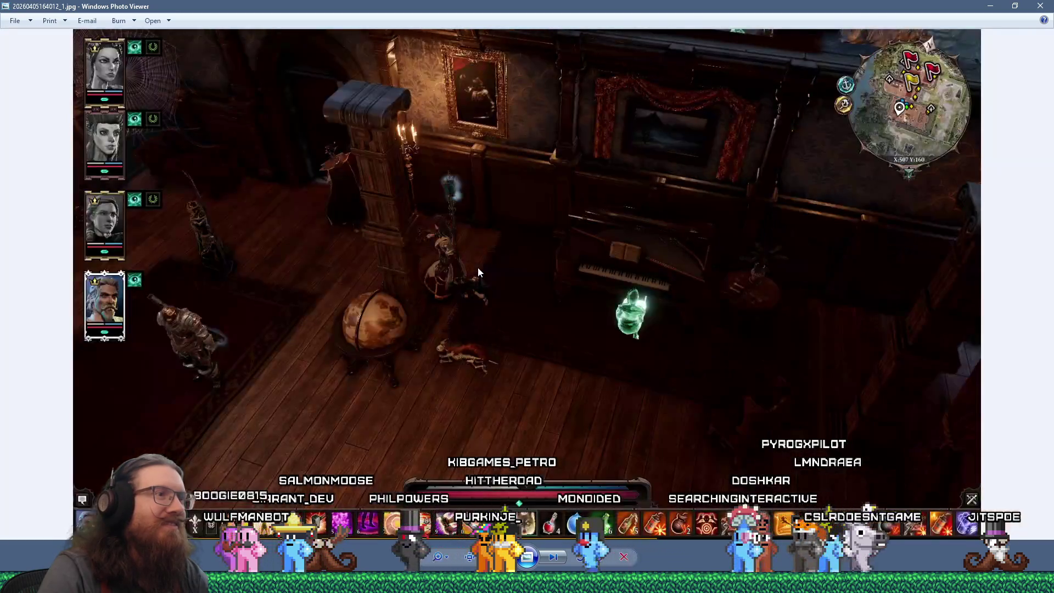
key("Escape")
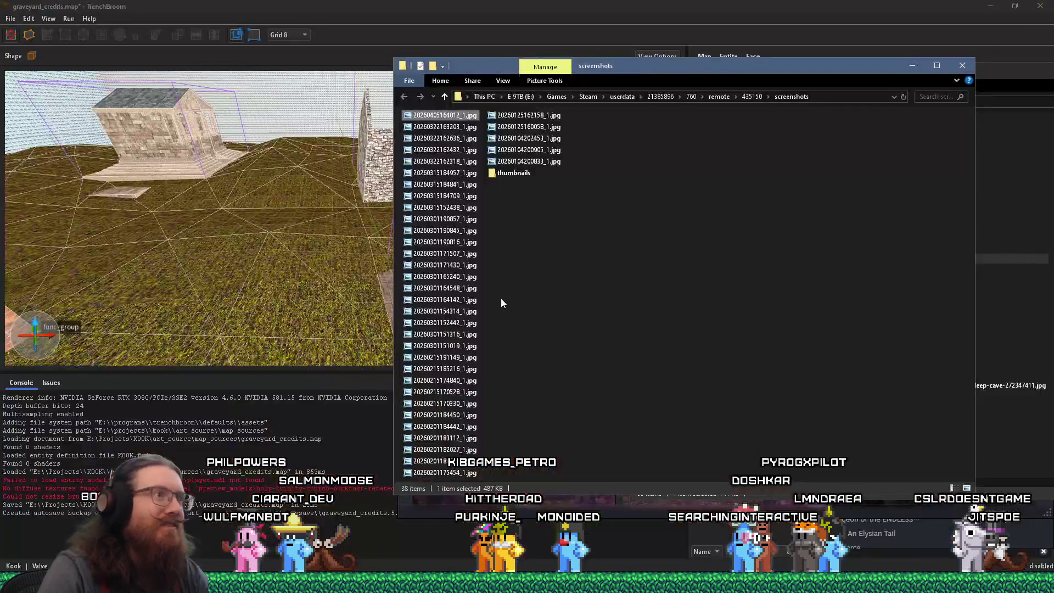
right_click(462, 115)
left_click(503, 448)
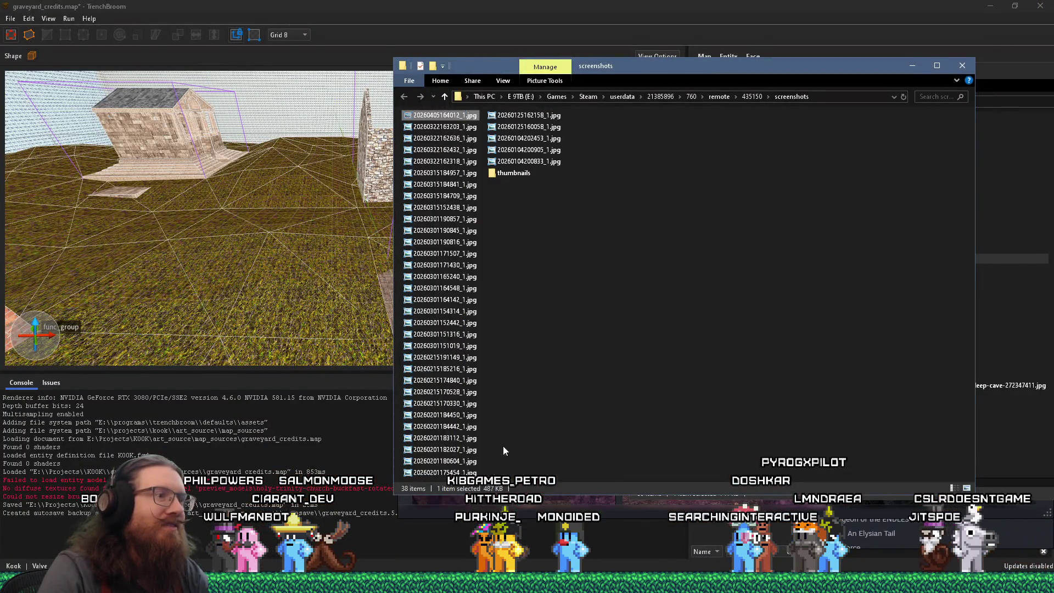
key("super+r")
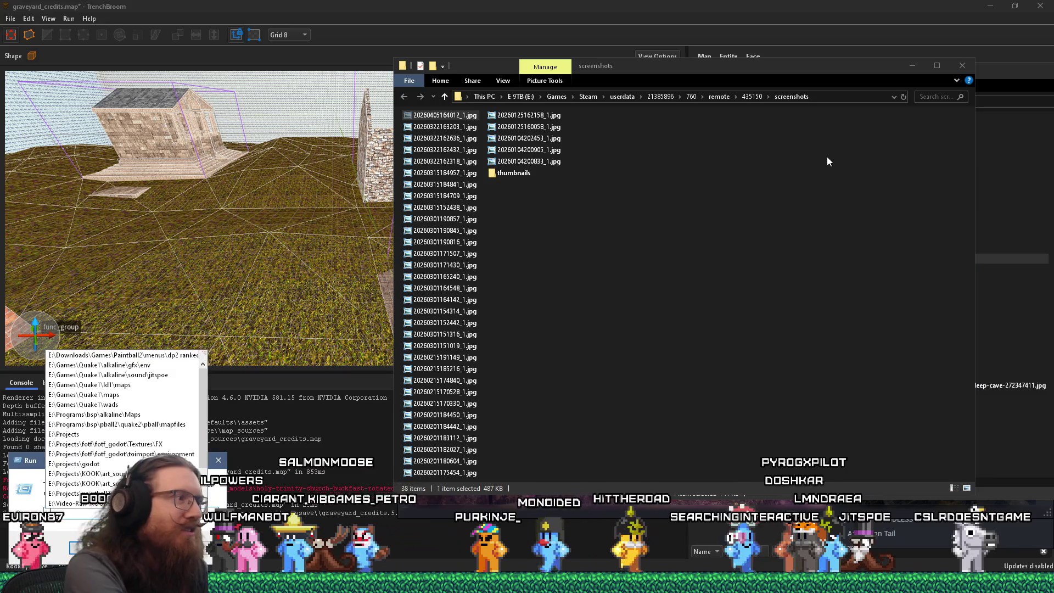
type("e:\\")
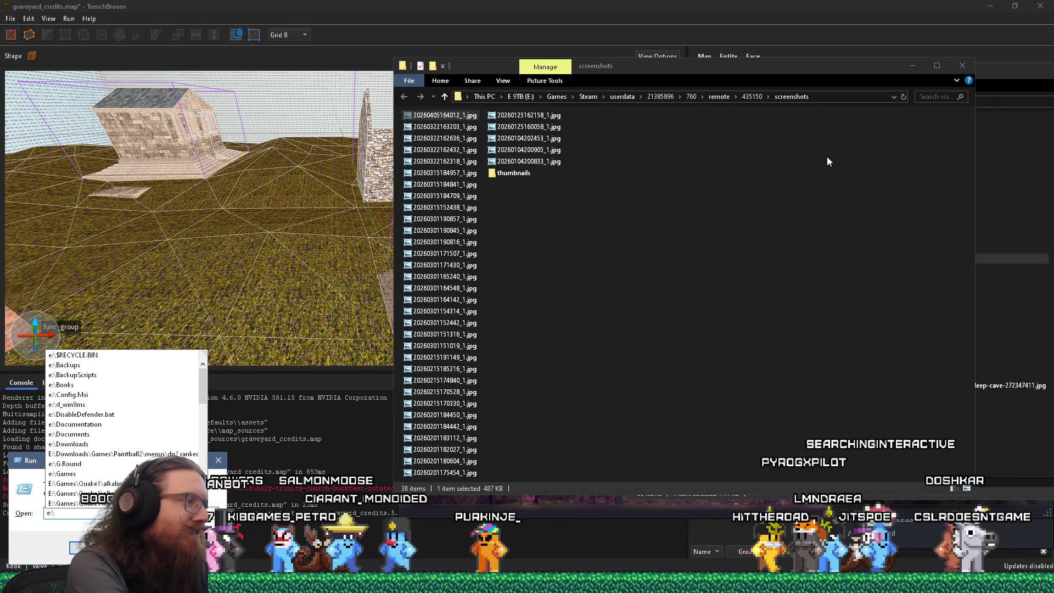
type("images\\i")
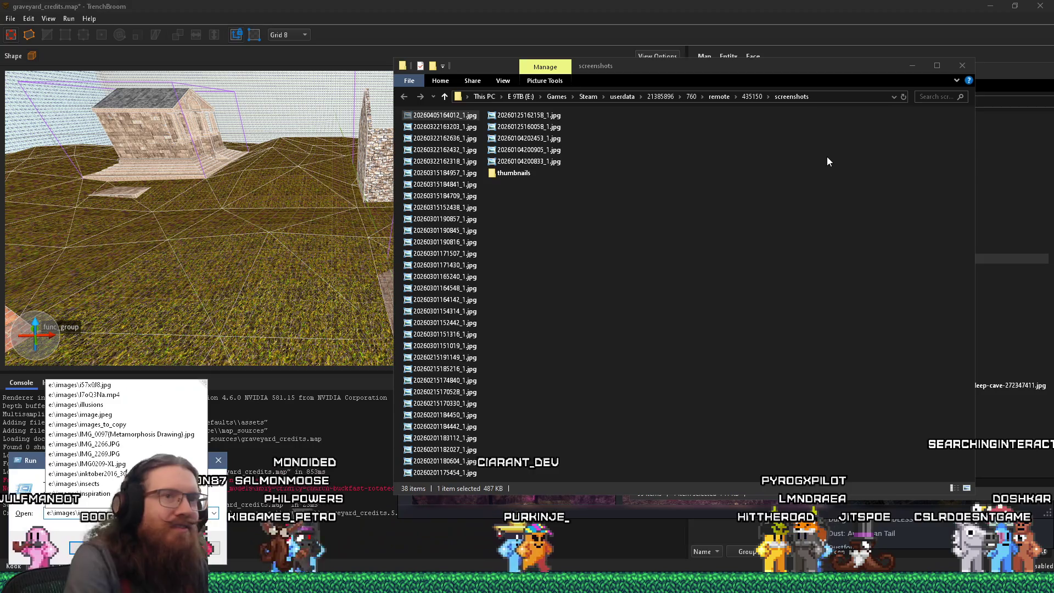
left_click_drag(894, 65, 857, 207)
left_click(822, 166)
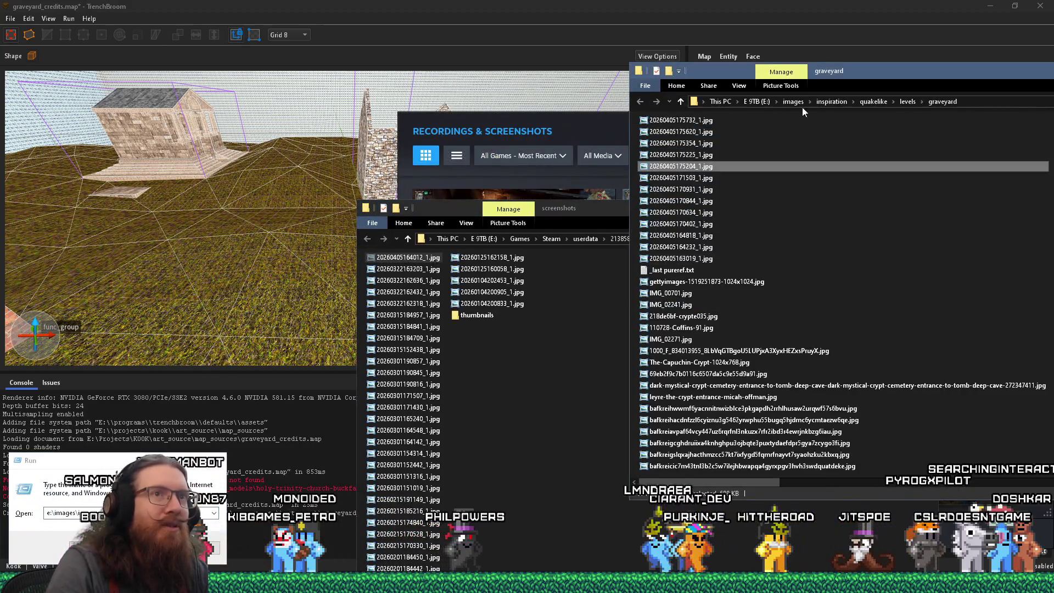
- Paste the screenshot into the london folder under levels
left_click(907, 101)
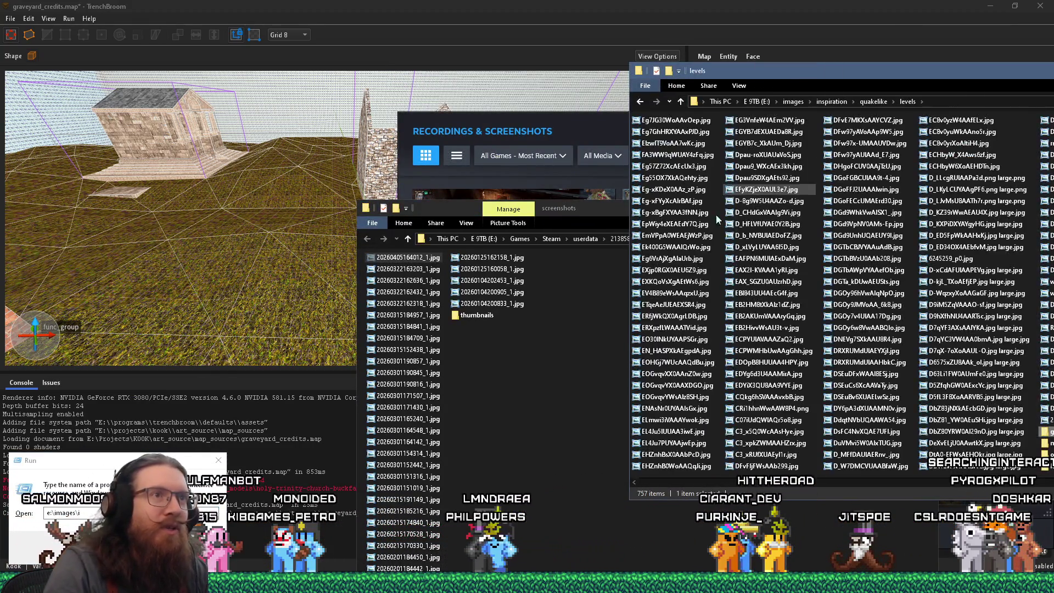
left_click_drag(740, 80, 509, 38)
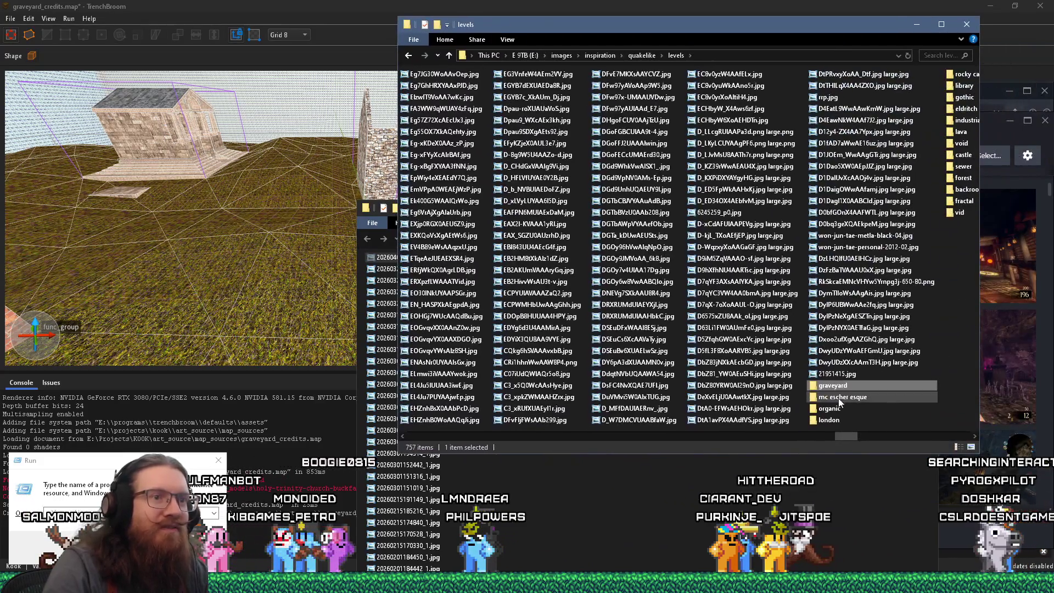
right_click(829, 420)
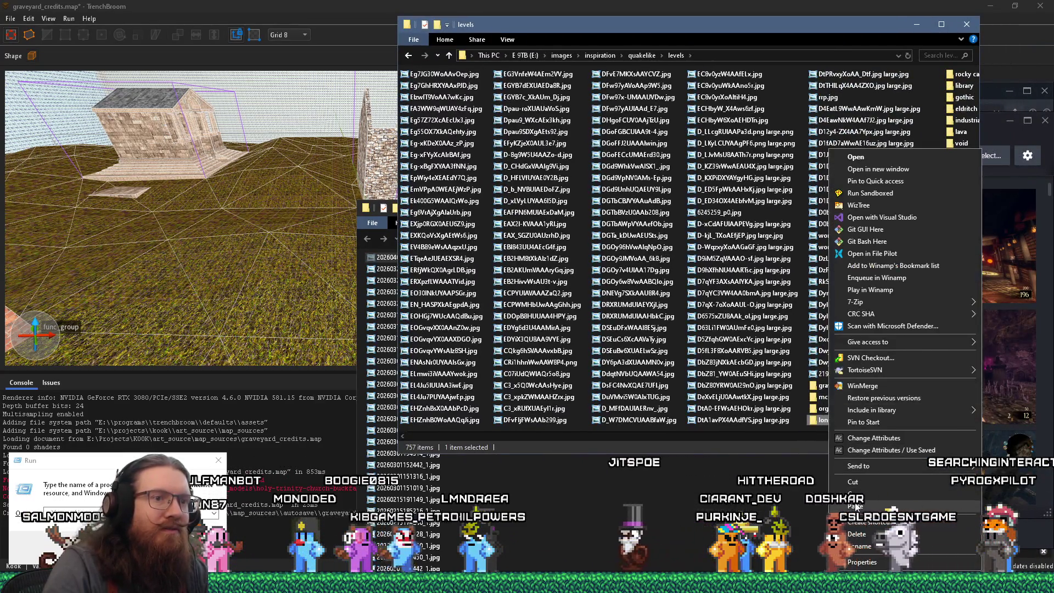
left_click(566, 207)
left_click_drag(567, 205, 556, 101)
left_click(404, 156)
double_click(404, 155)
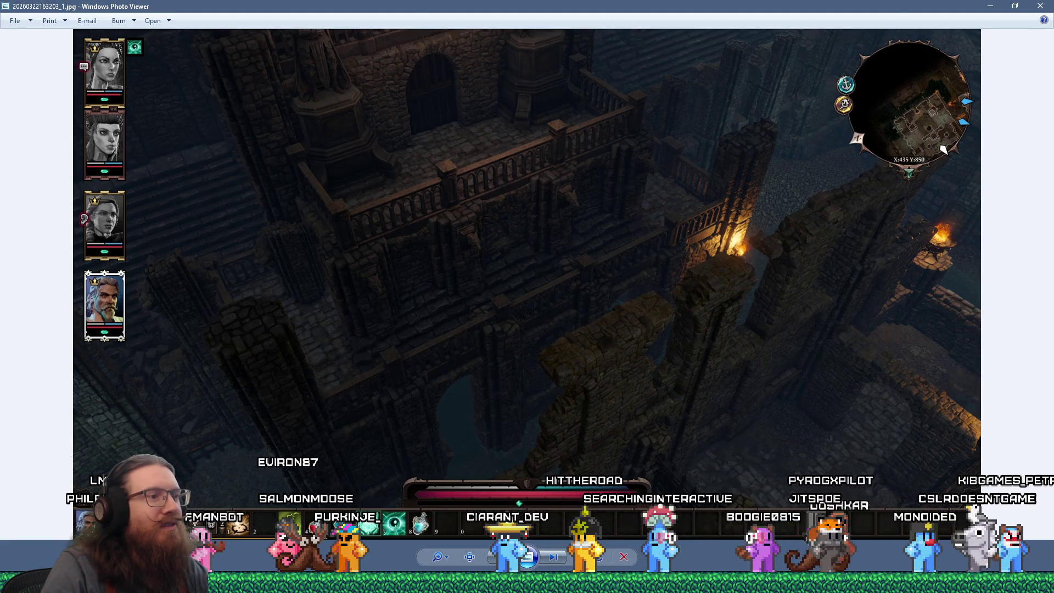
- Browse forward through the remaining screenshots, stepping back once
left_click(554, 558)
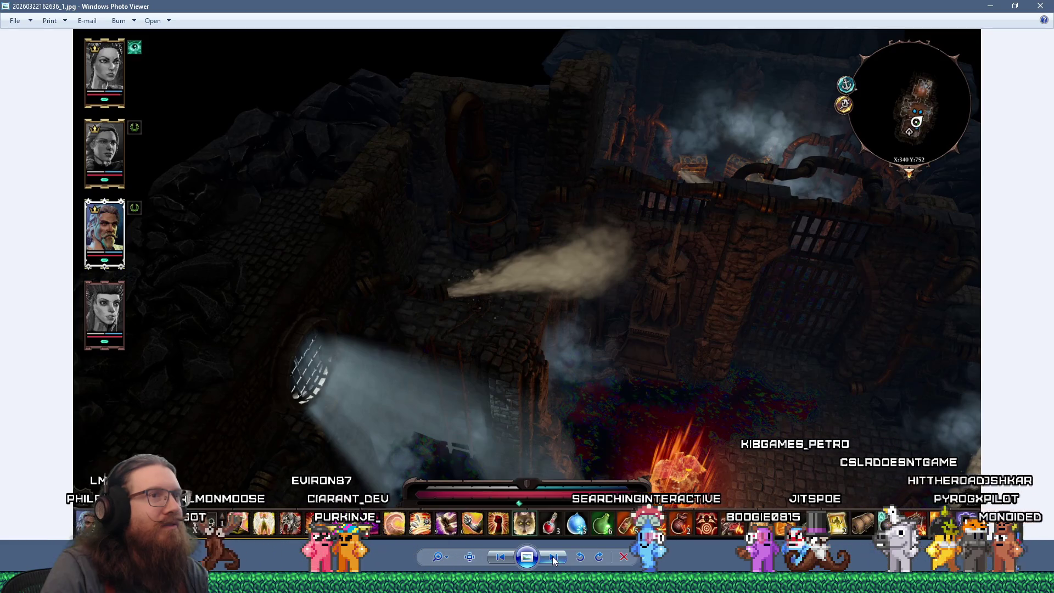
left_click(553, 557)
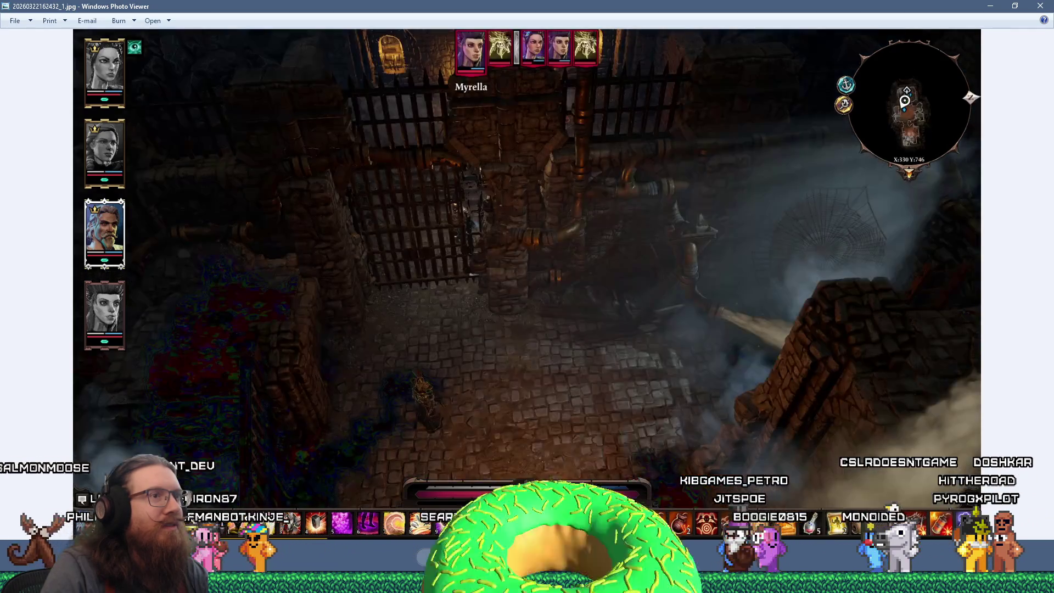
left_click(552, 557)
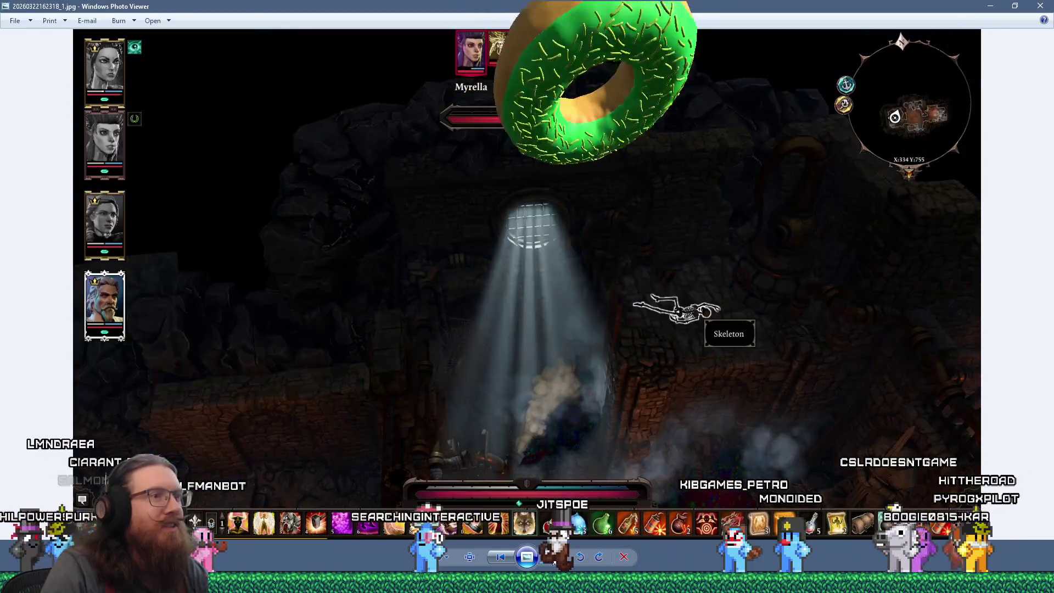
left_click(553, 557)
left_click(501, 556)
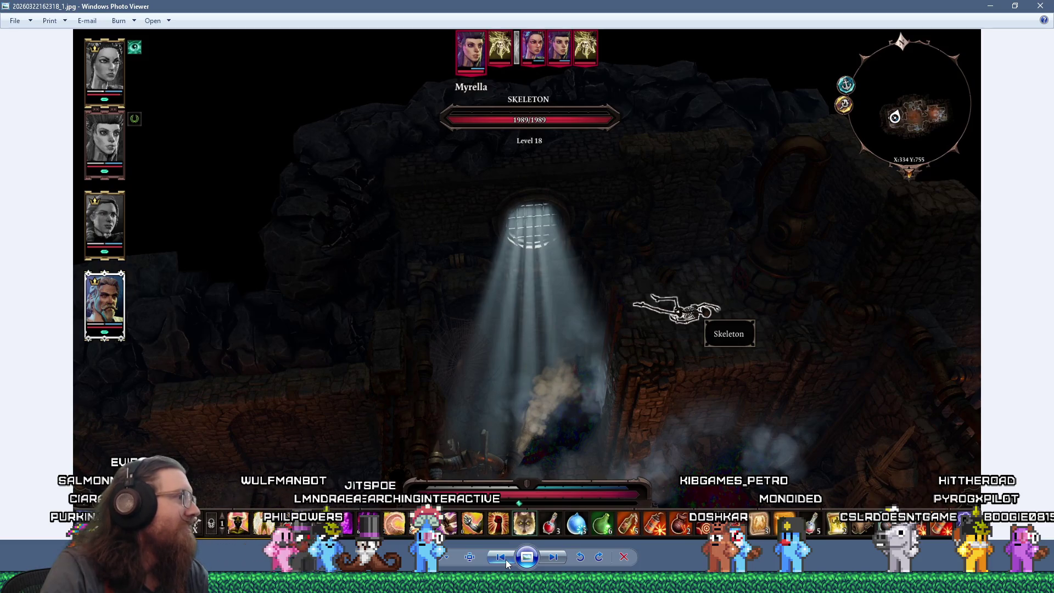
left_click(561, 557)
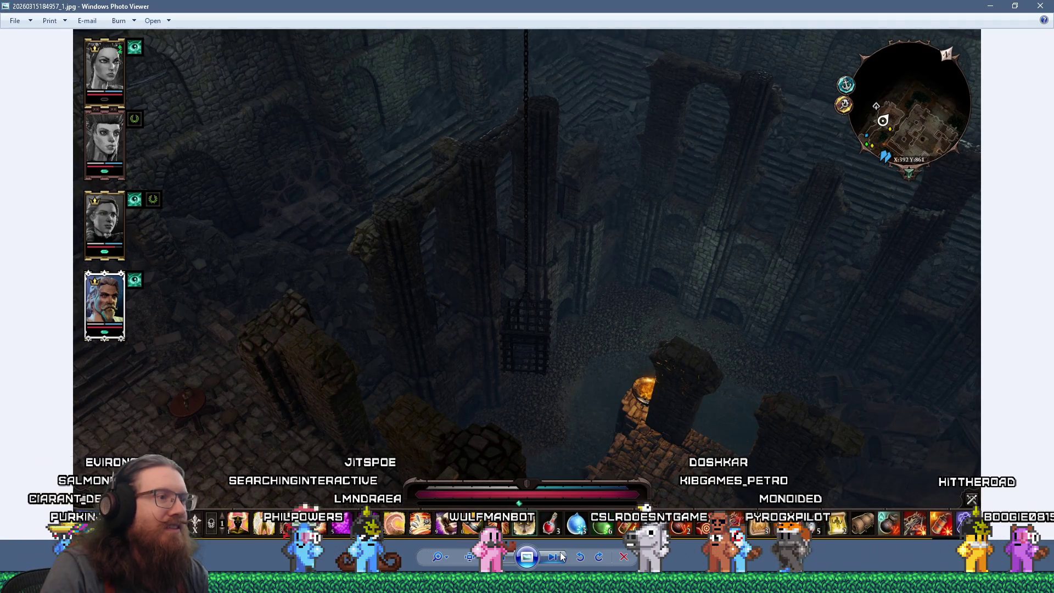
left_click(561, 556)
left_click(561, 556)
left_click(555, 558)
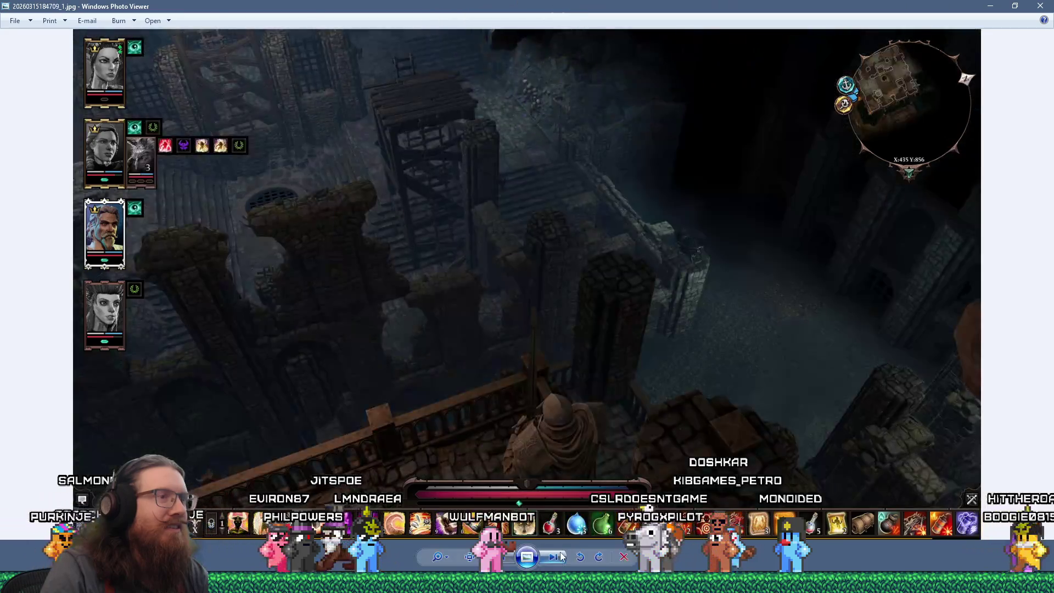
left_click(551, 560)
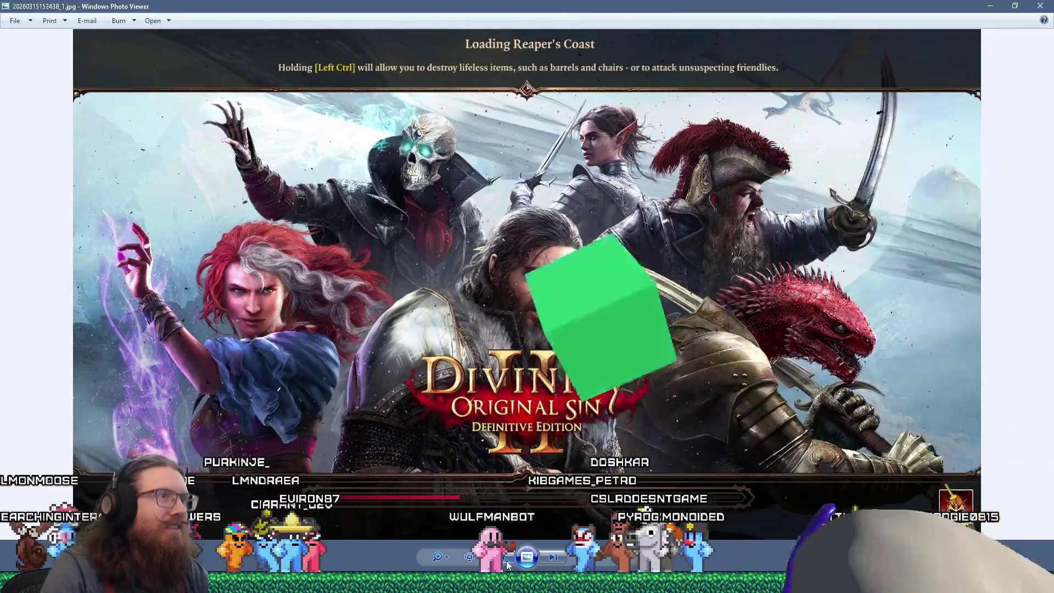
left_click(550, 561)
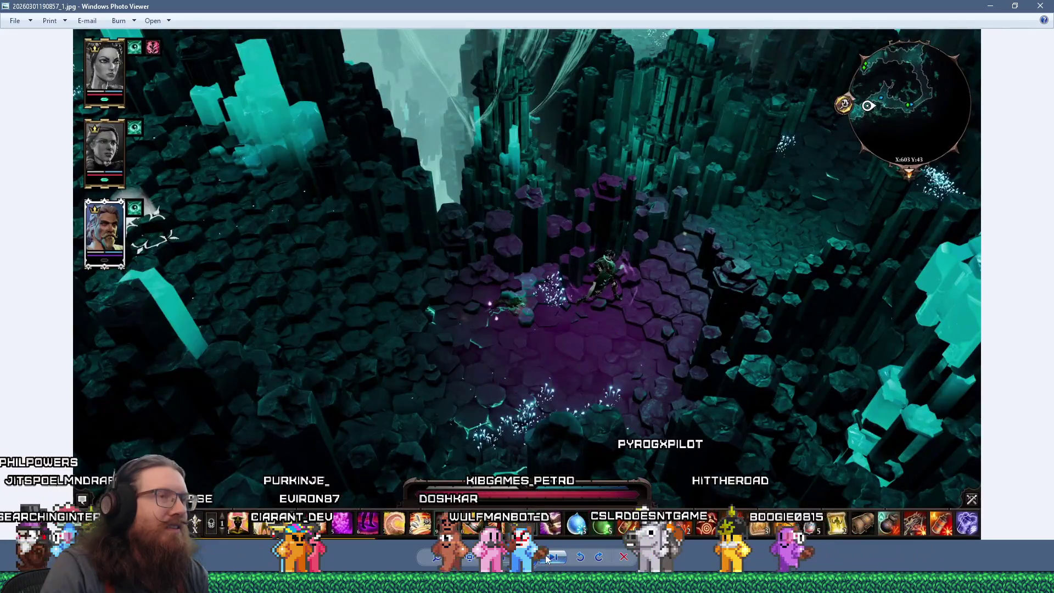
left_click(501, 561)
left_click(500, 560)
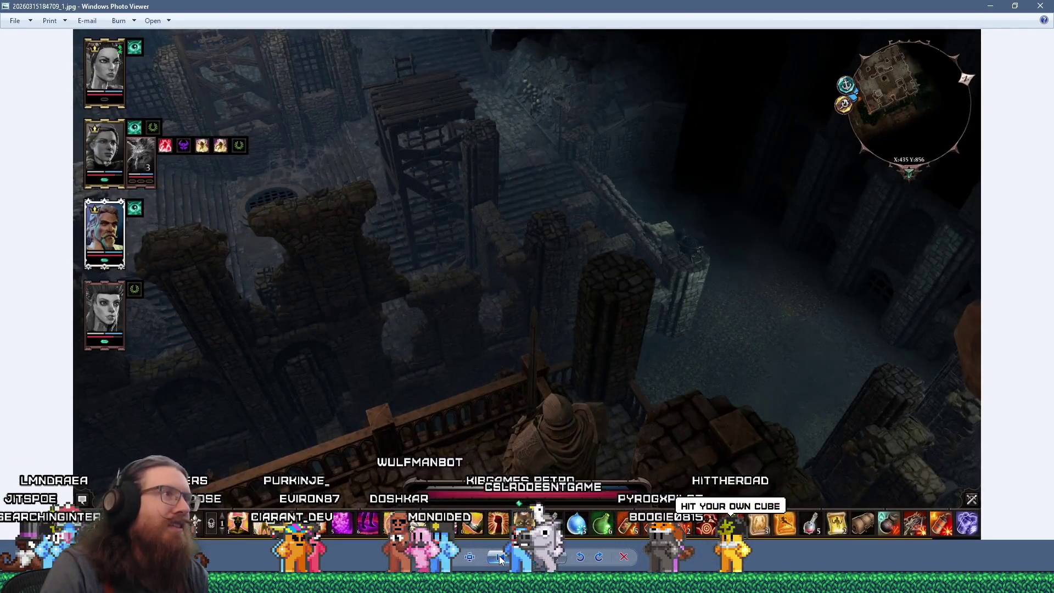
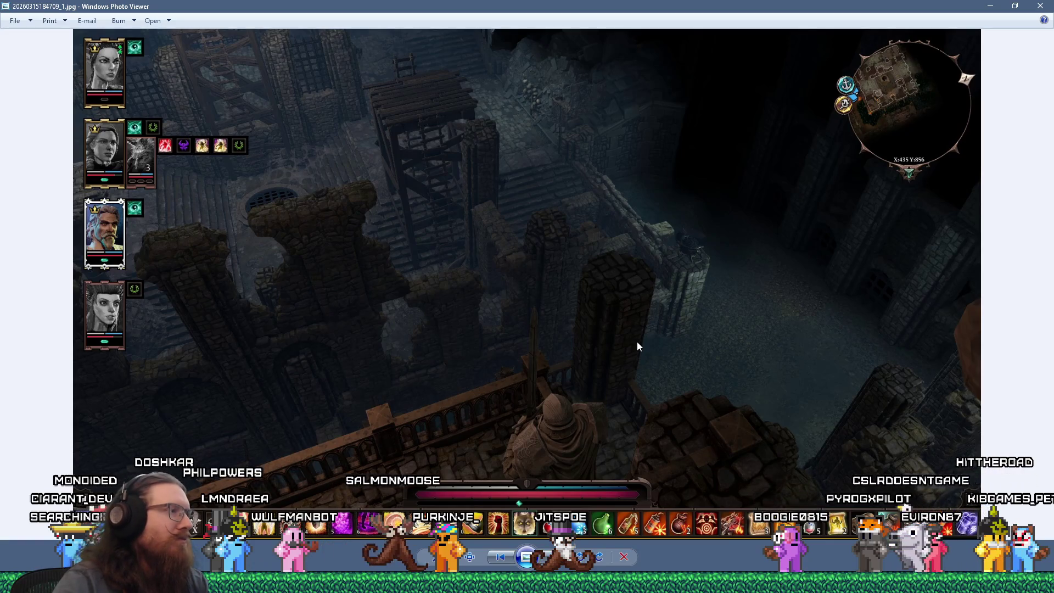
- Zoom the photo in and out, then go back two images to the hanging-cage screenshot
scroll(638, 342, "up", 1)
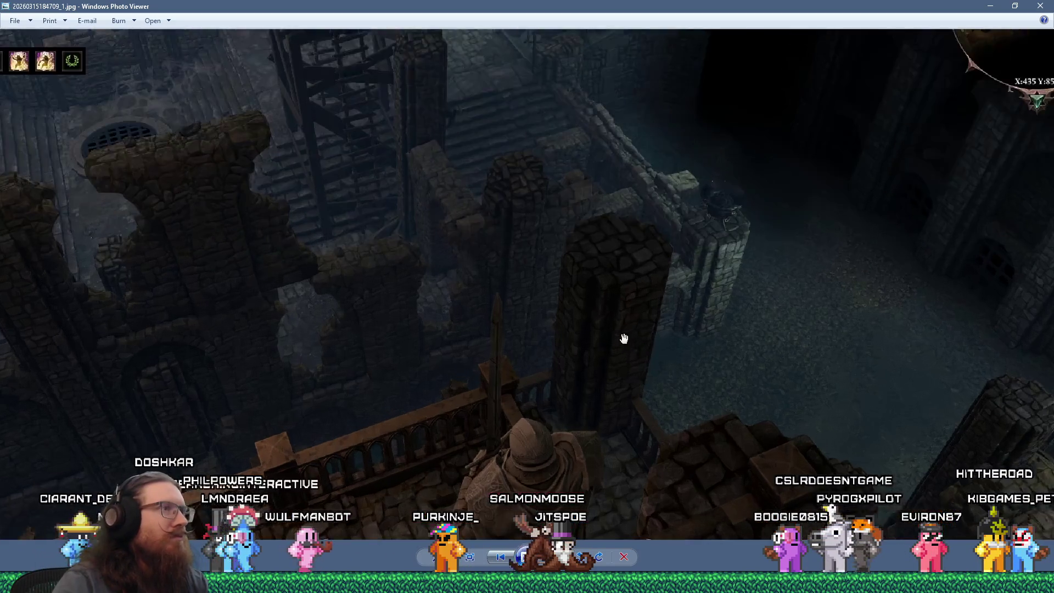
scroll(624, 338, "down", 1)
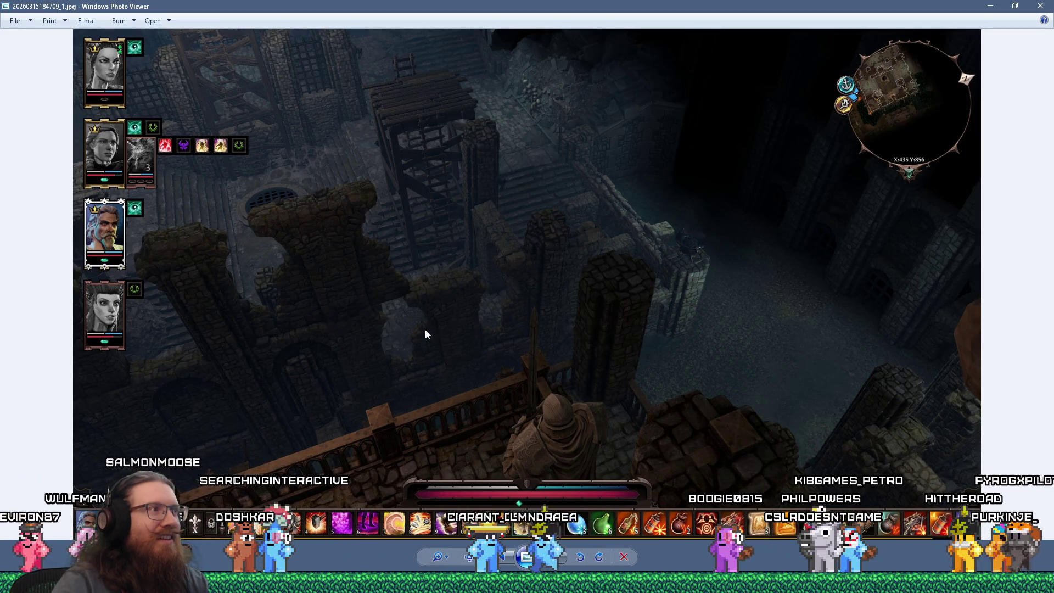
left_click(508, 556)
left_click(507, 557)
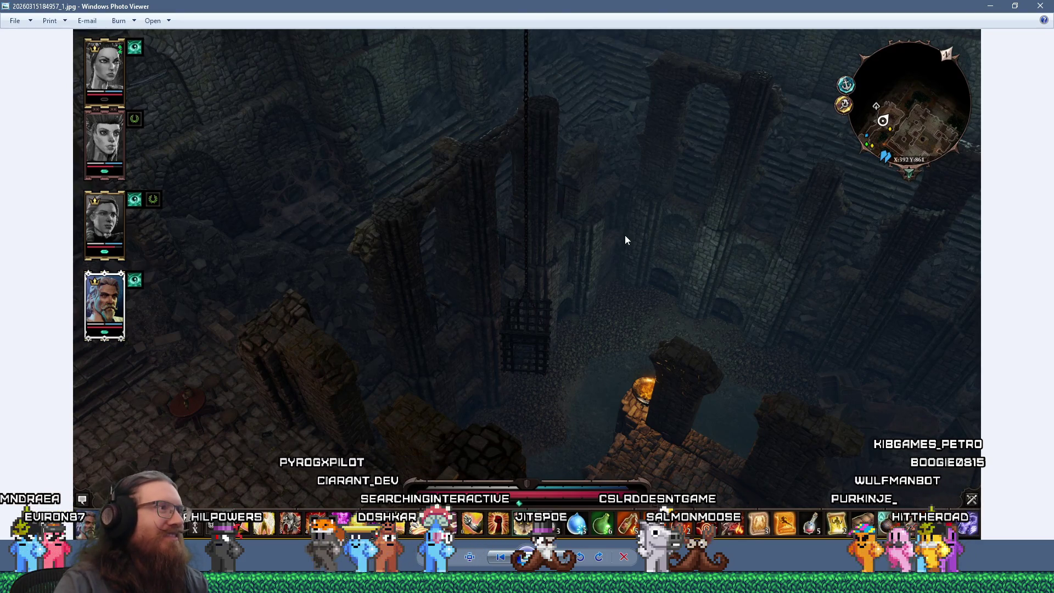
right_click(637, 208)
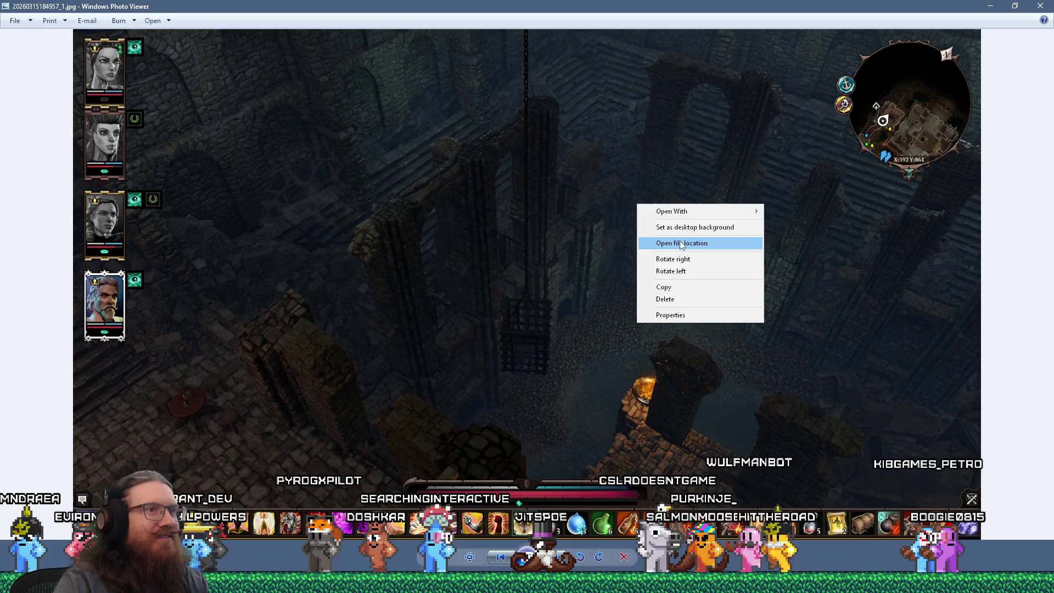
- Open the screenshot's folder in File Explorer and select the five newest screenshot files
left_click(679, 241)
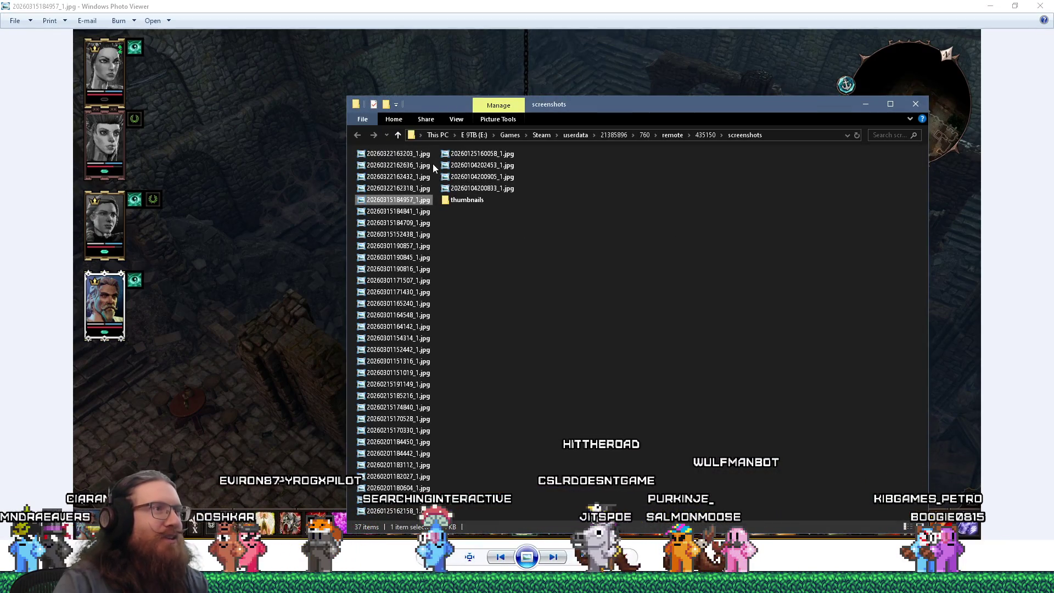
left_click(295, 159)
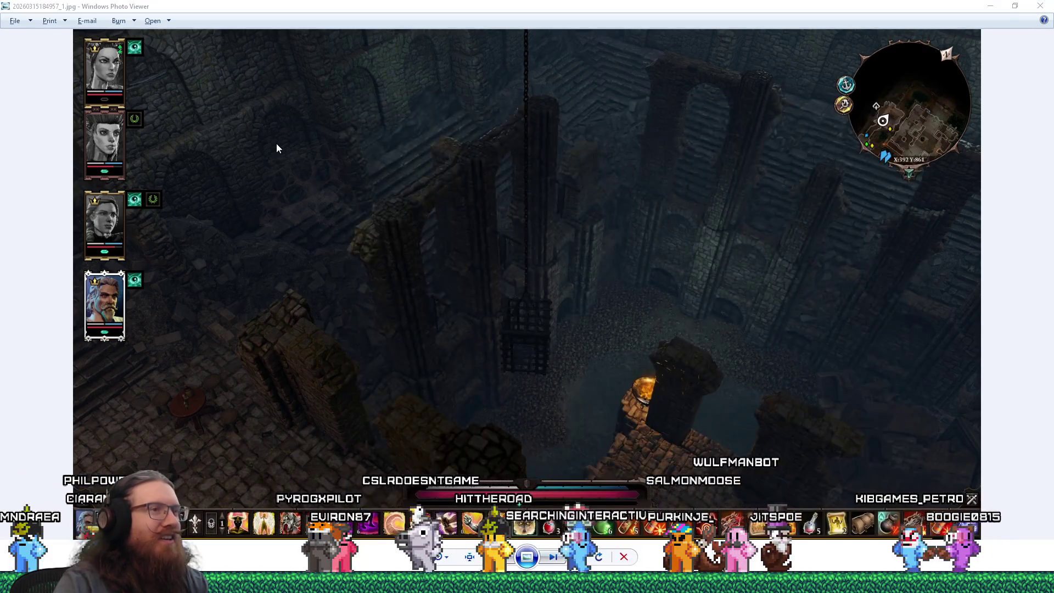
key("alt+Tab")
left_click(277, 147)
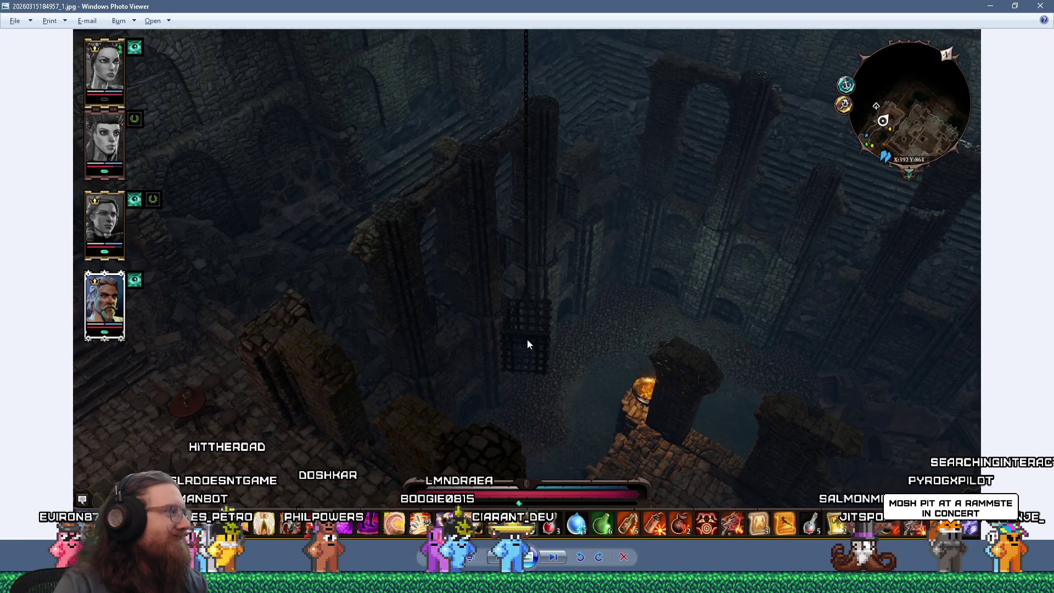
right_click(599, 315)
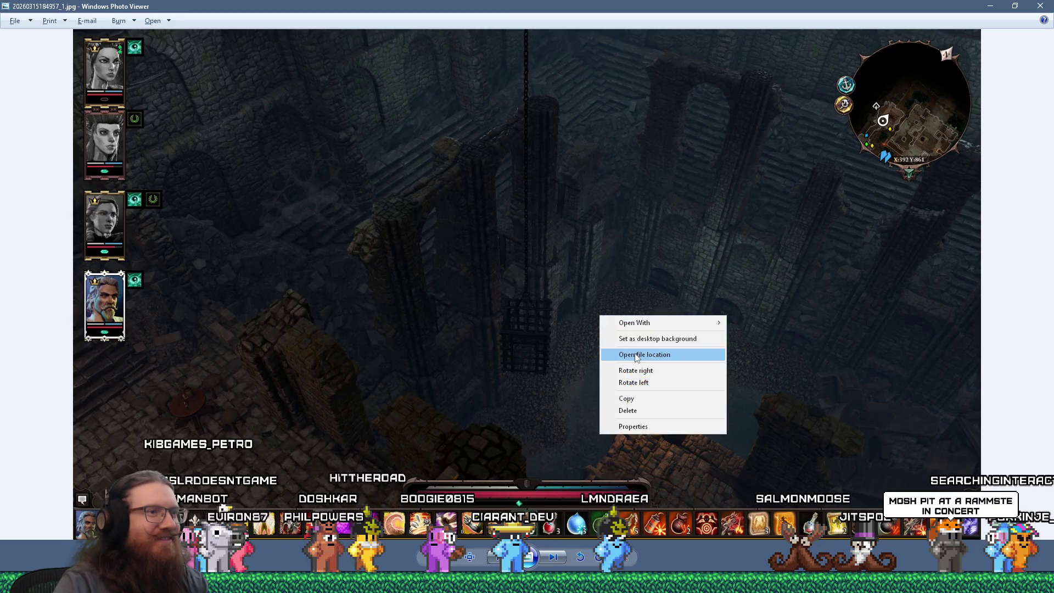
left_click(635, 355)
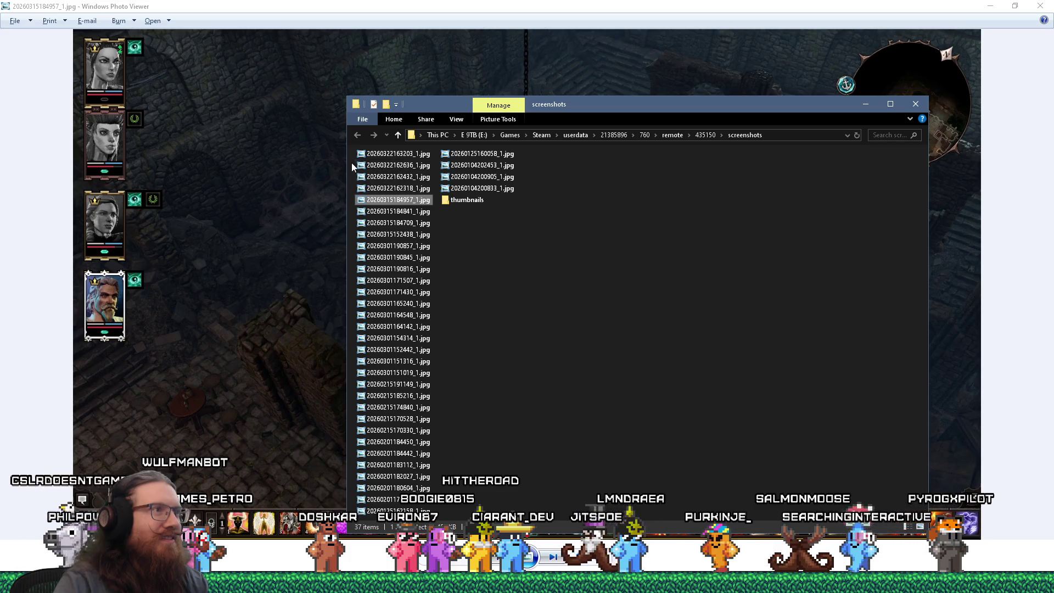
mouse_move(352, 153)
left_mouse_down()
mouse_move(401, 217)
mouse_move(405, 199)
left_mouse_up()
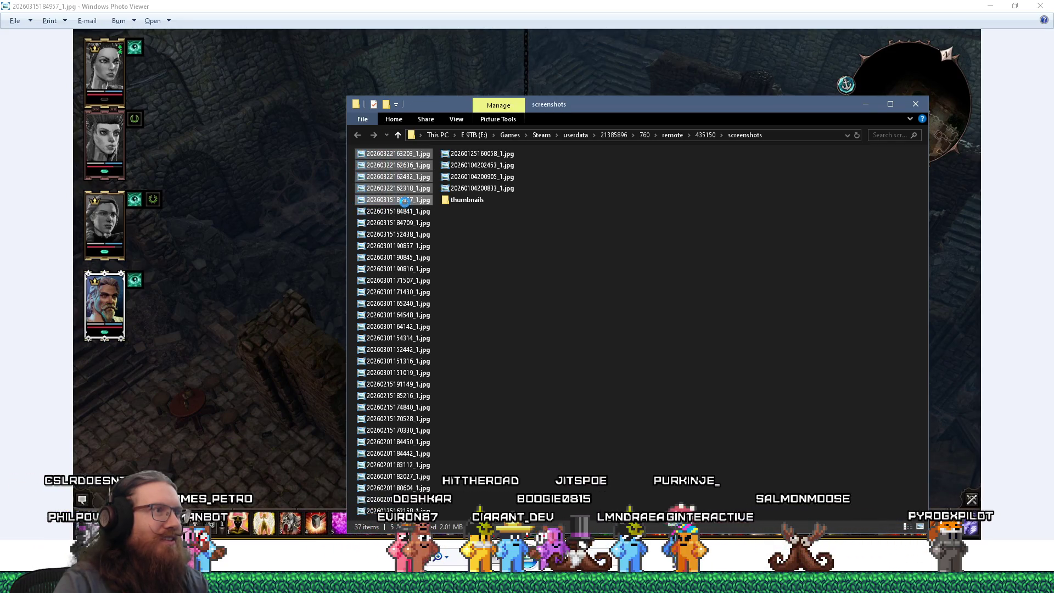
- Copy the five selected screenshots and paste them into the graveyard folder
right_click(405, 199)
key("alt+Tab")
key("Tab")
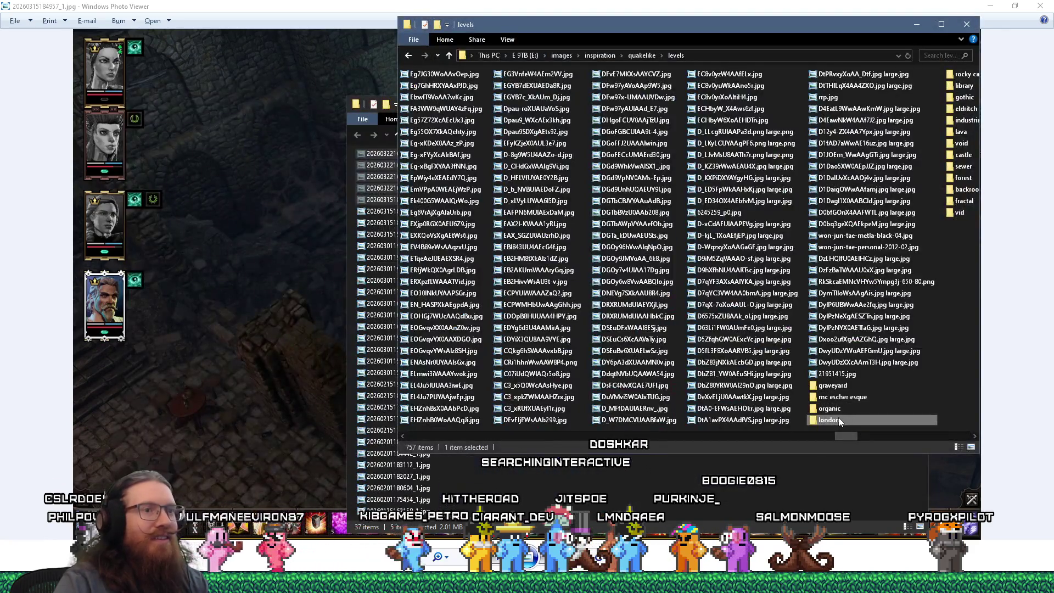
scroll(832, 385, "down", 1)
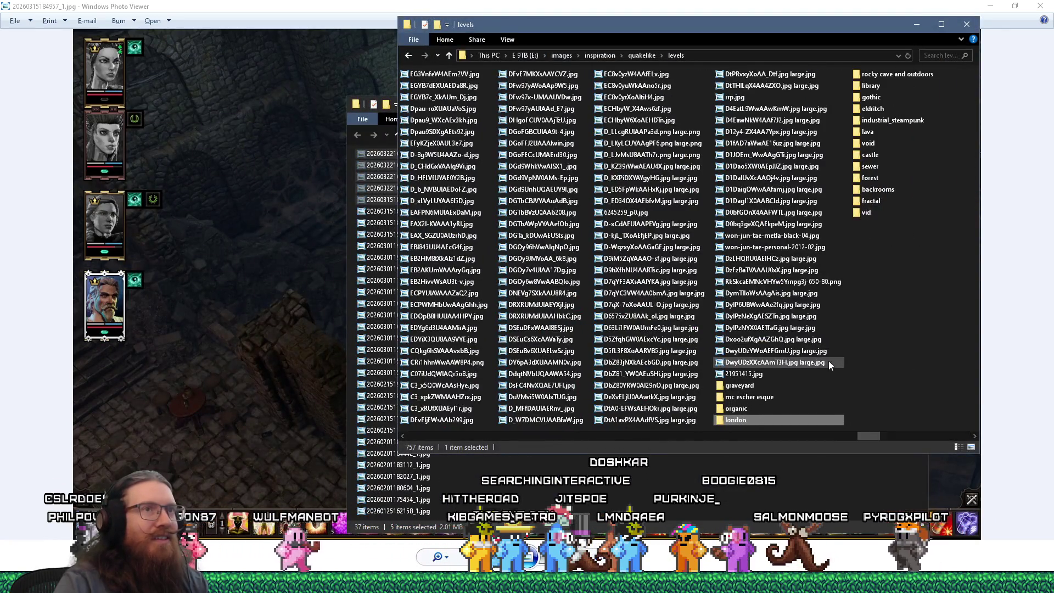
right_click(738, 389)
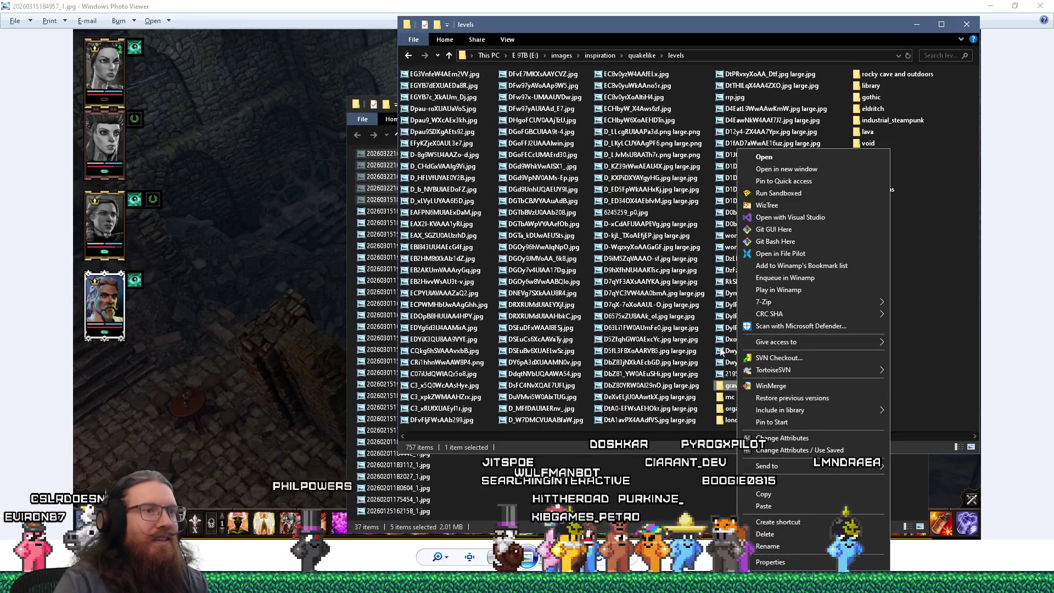
key("Return")
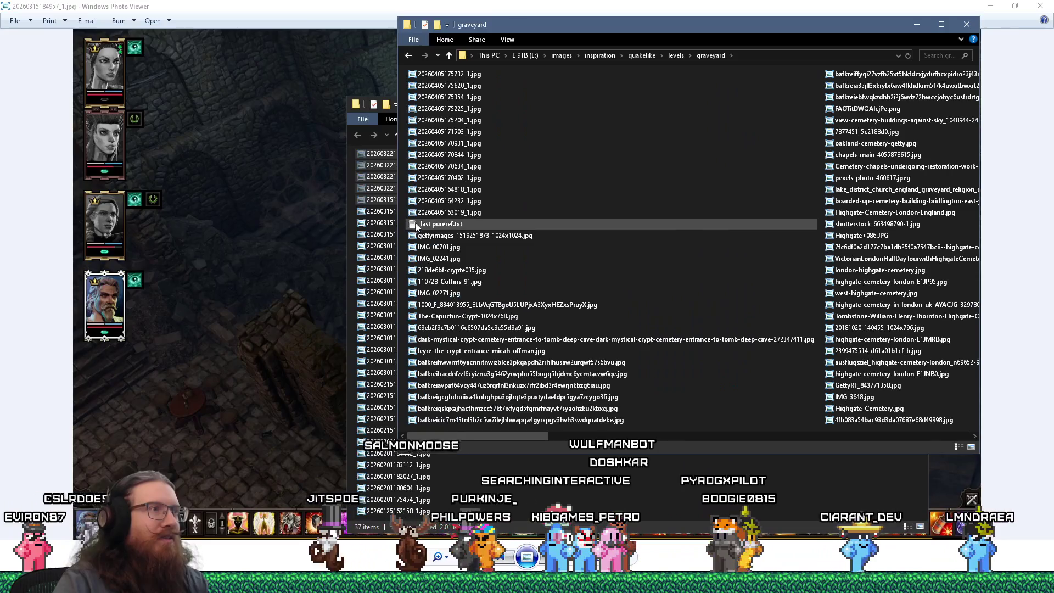
right_click(403, 221)
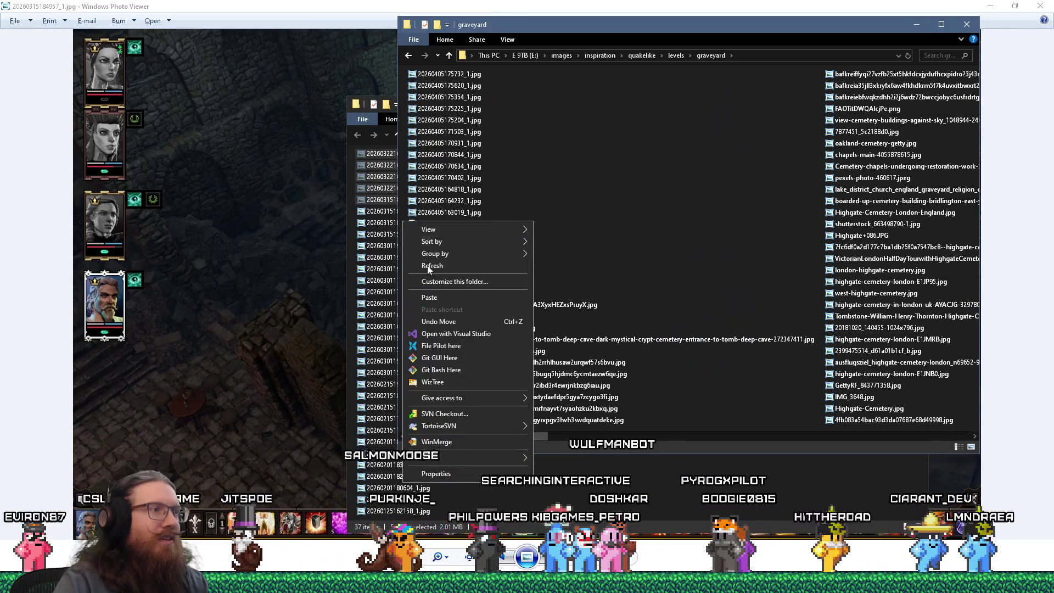
left_click(453, 298)
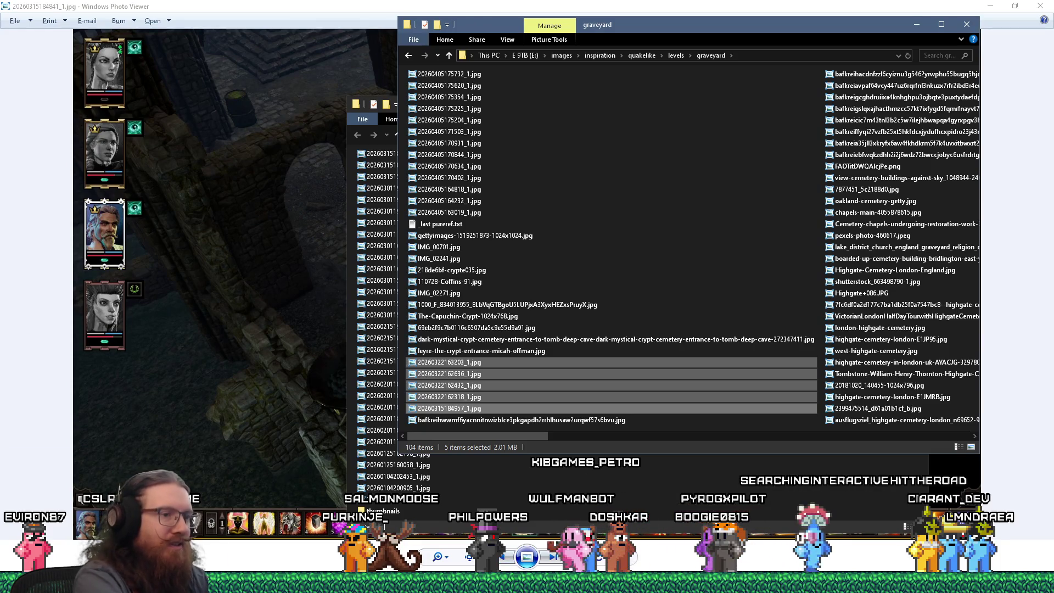
- Go to the kook inspiration_and_reference folder and open kook levels graveyard.pur in PureRef
key("super+r")
type("e:\\images\\inspiratio")
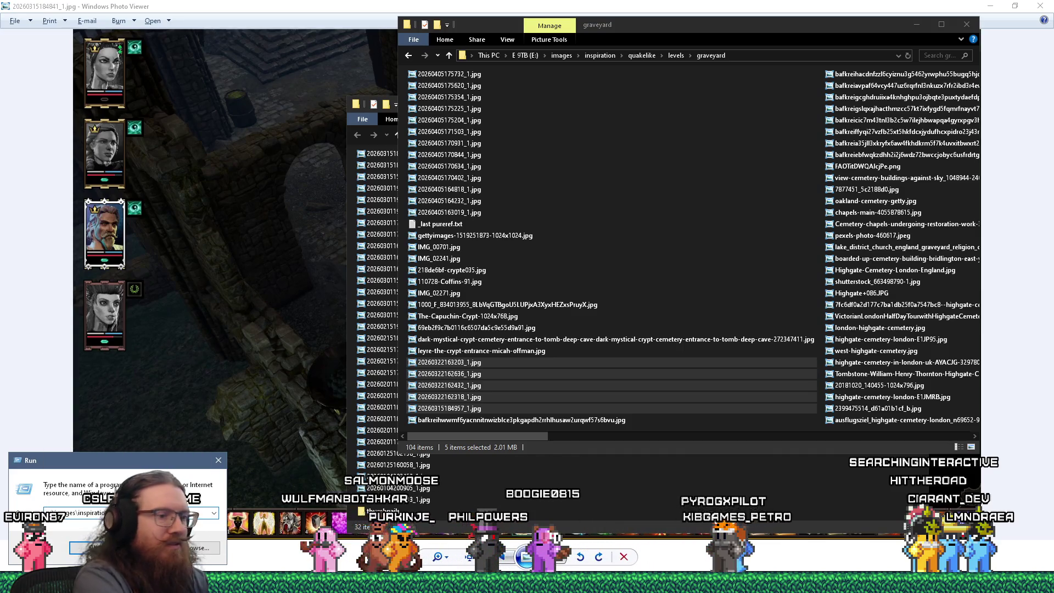
key("BackSpace")
key("BackSpace")
key("BackSpace")
type("projects\\kook\\in")
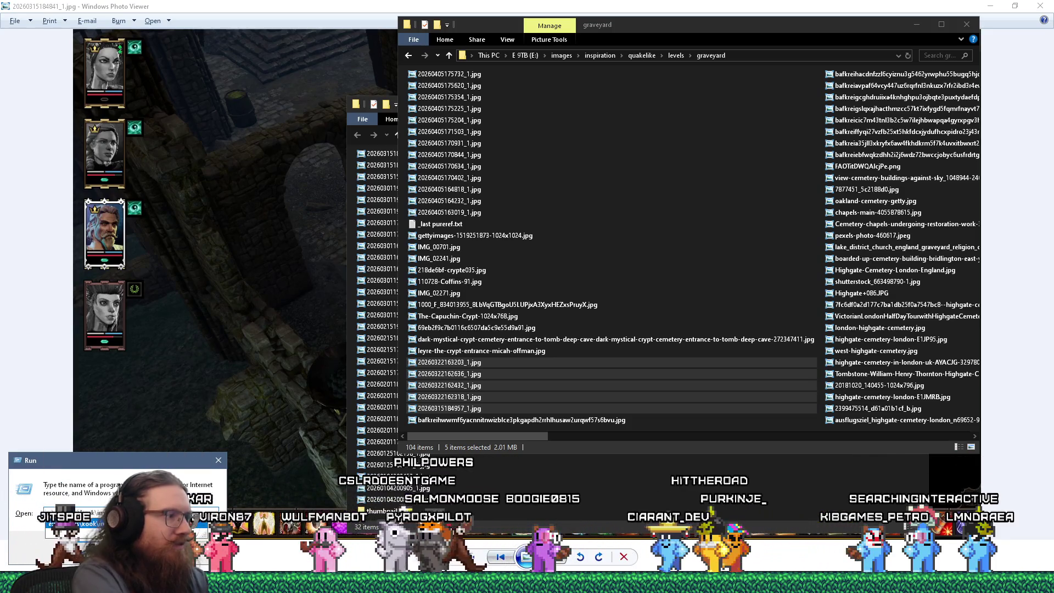
key("Return")
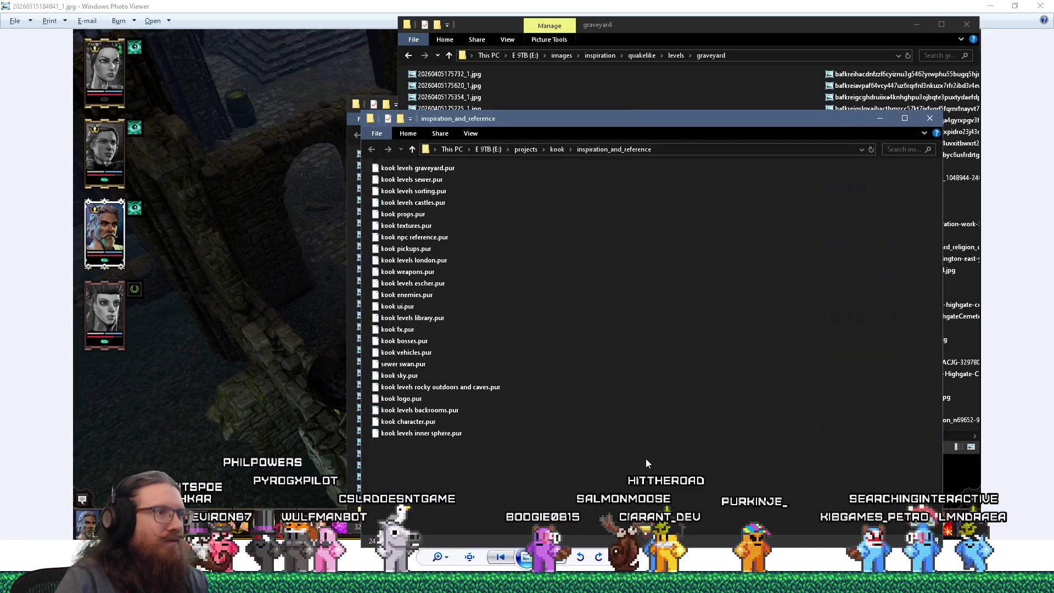
left_click_drag(540, 131, 883, 168)
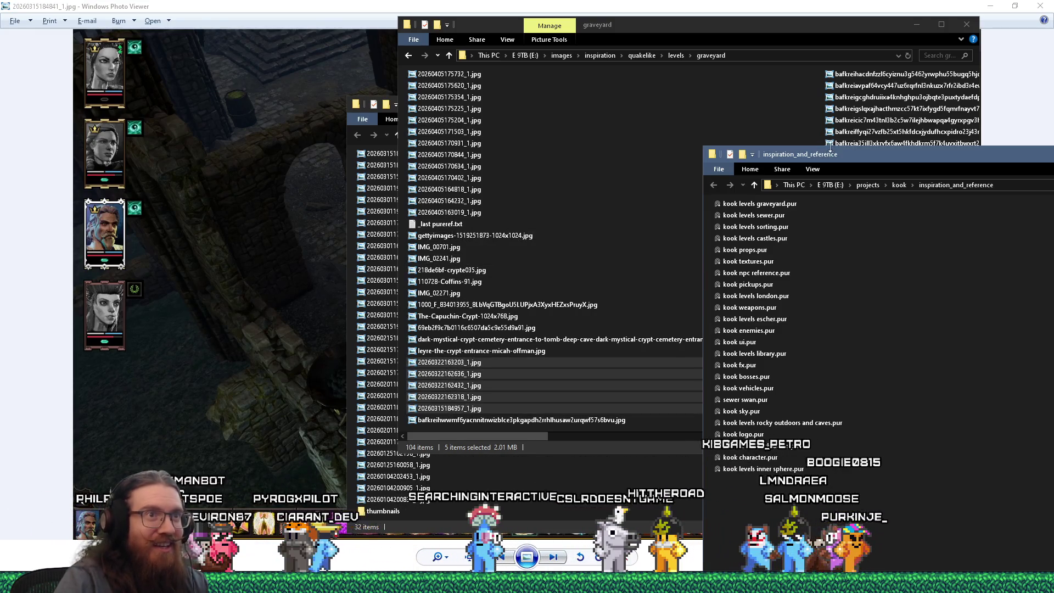
left_click(760, 204)
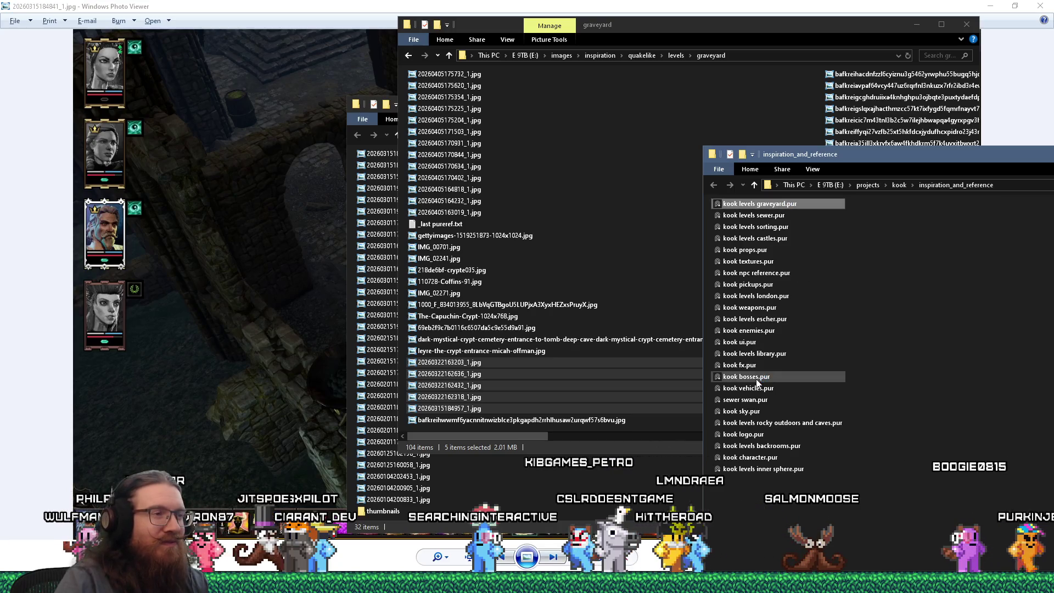
key("Return")
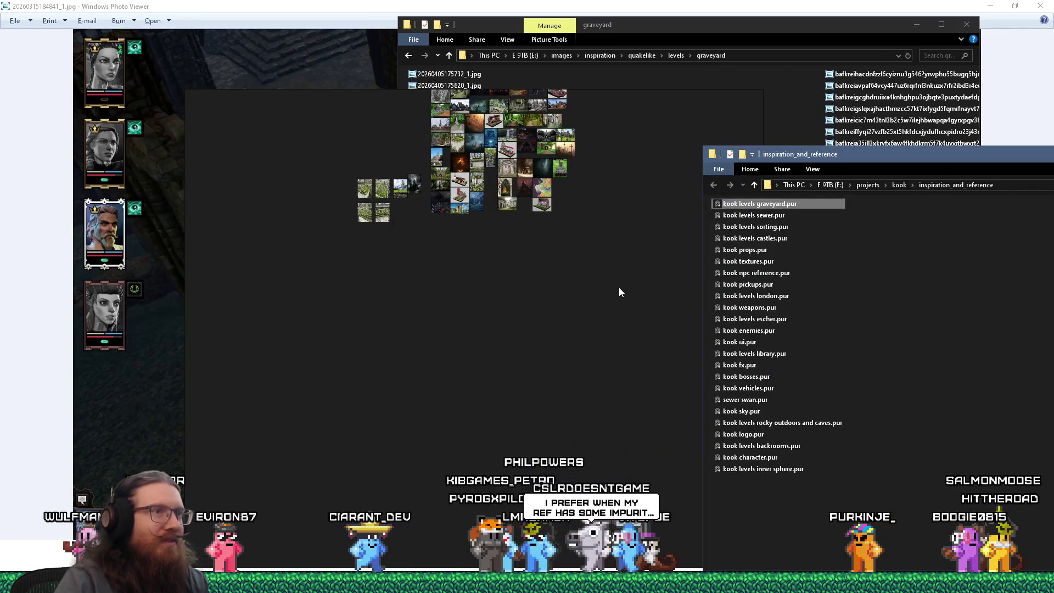
- Drag the 13 newest screenshots from the graveyard folder onto the PureRef board
key("alt+Tab")
key("alt+Tab")
key("Tab")
mouse_move(526, 365)
left_mouse_down()
mouse_move(390, 361)
mouse_move(341, 346)
mouse_move(498, 315)
left_mouse_up()
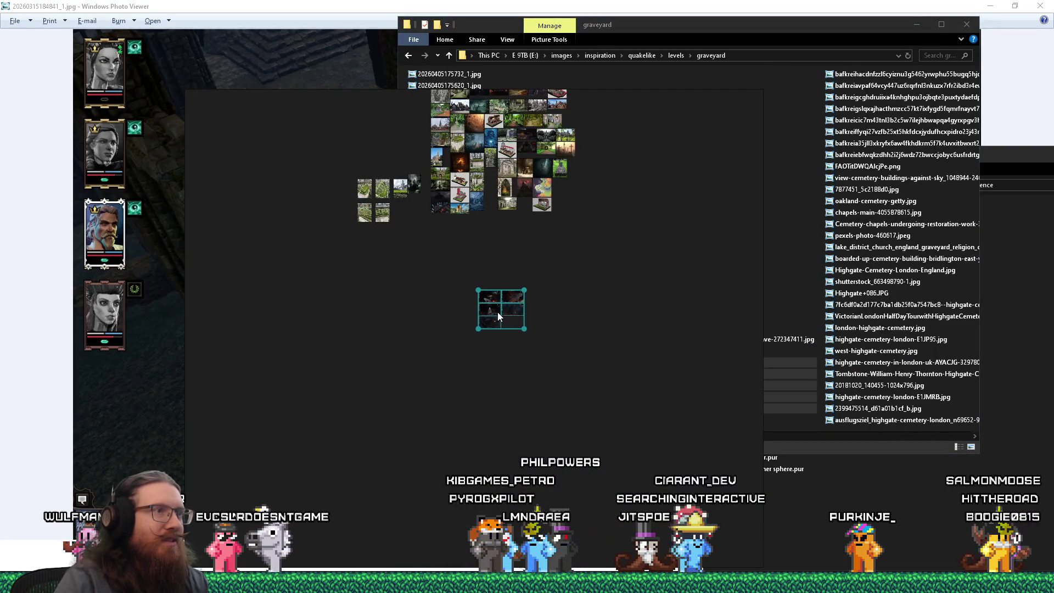
key("alt+Tab")
left_click(450, 212)
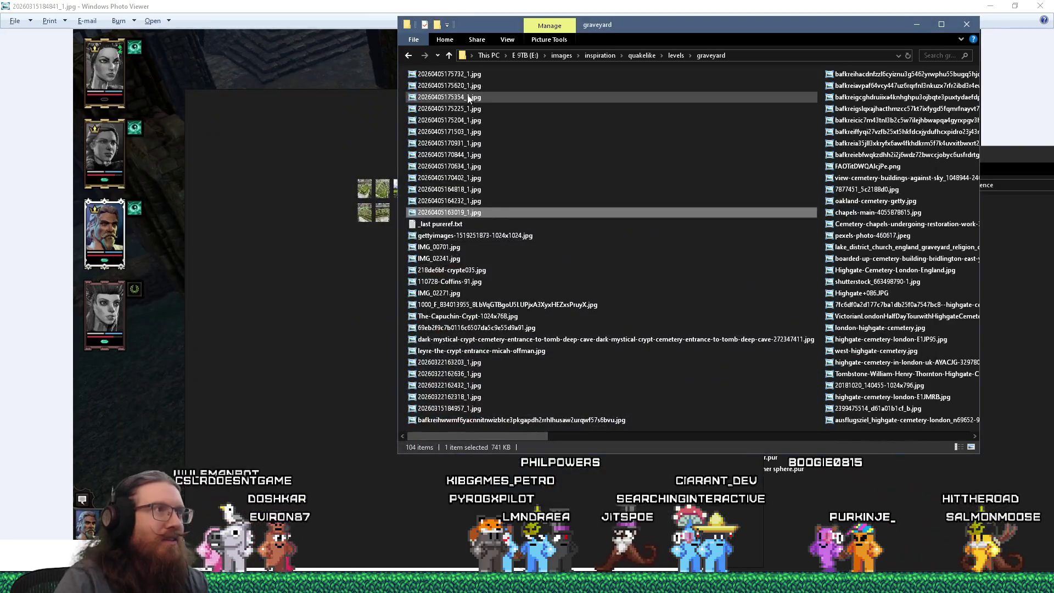
left_click(463, 75, "shift")
mouse_move(463, 74)
left_mouse_down()
mouse_move(378, 198)
mouse_move(324, 353)
mouse_move(403, 286)
left_mouse_up()
left_click(758, 32)
key("alt+Tab")
left_click(486, 347)
scroll(487, 343, "up", 10)
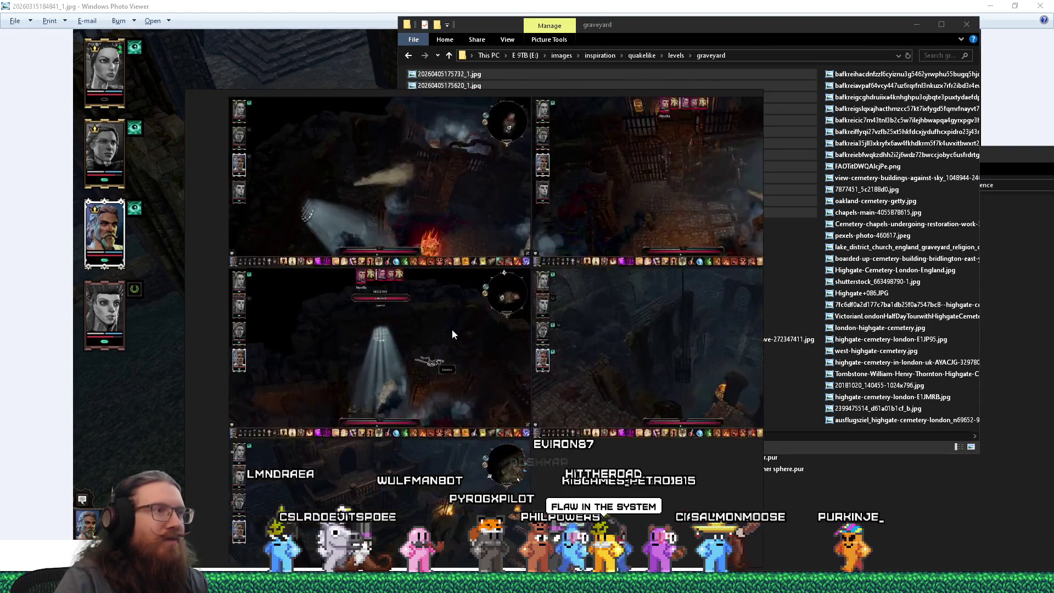
left_click_drag(501, 272, 411, 391)
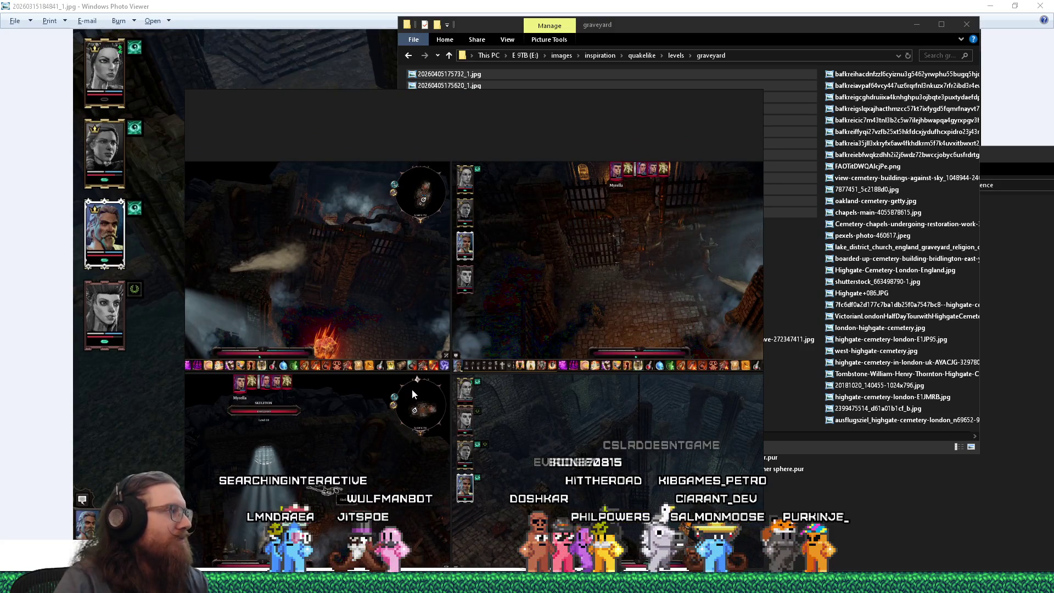
- Arrange the dropped screenshots into a grid beneath the cemetery reference images
left_click_drag(821, 69, 449, 216)
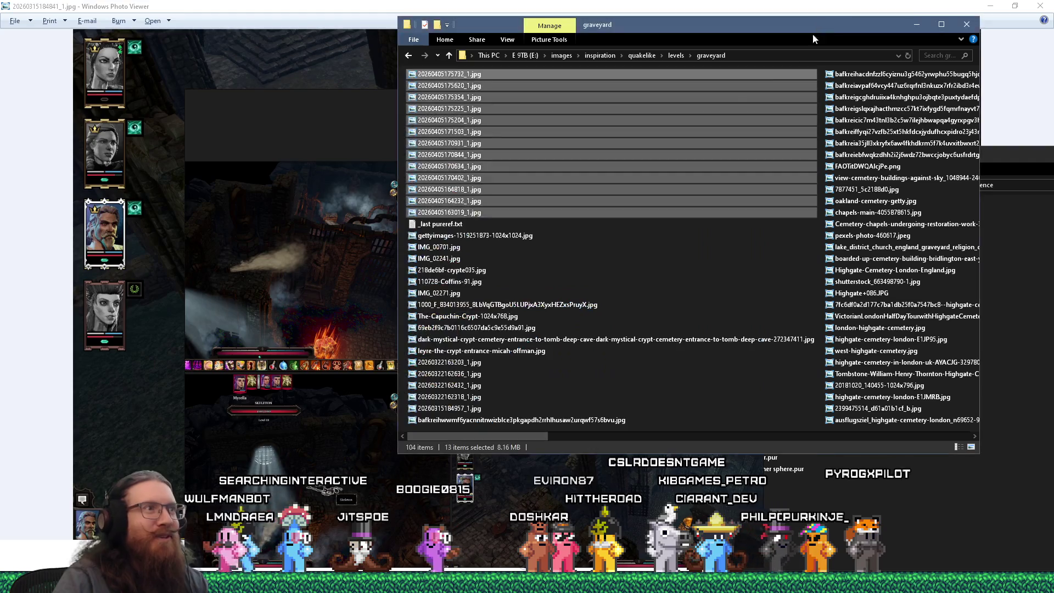
left_click(449, 228)
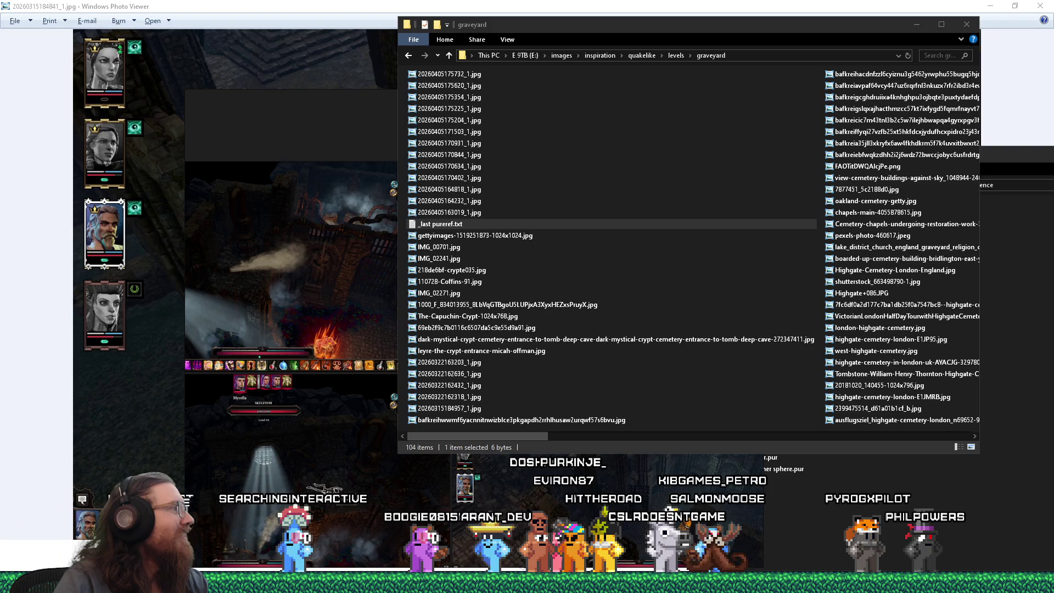
left_click(332, 212)
scroll(350, 231, "down", 5)
mouse_move(632, 385)
left_mouse_down()
mouse_move(283, 230)
mouse_move(513, 210)
mouse_move(439, 365)
left_mouse_up()
key("ctrl+p")
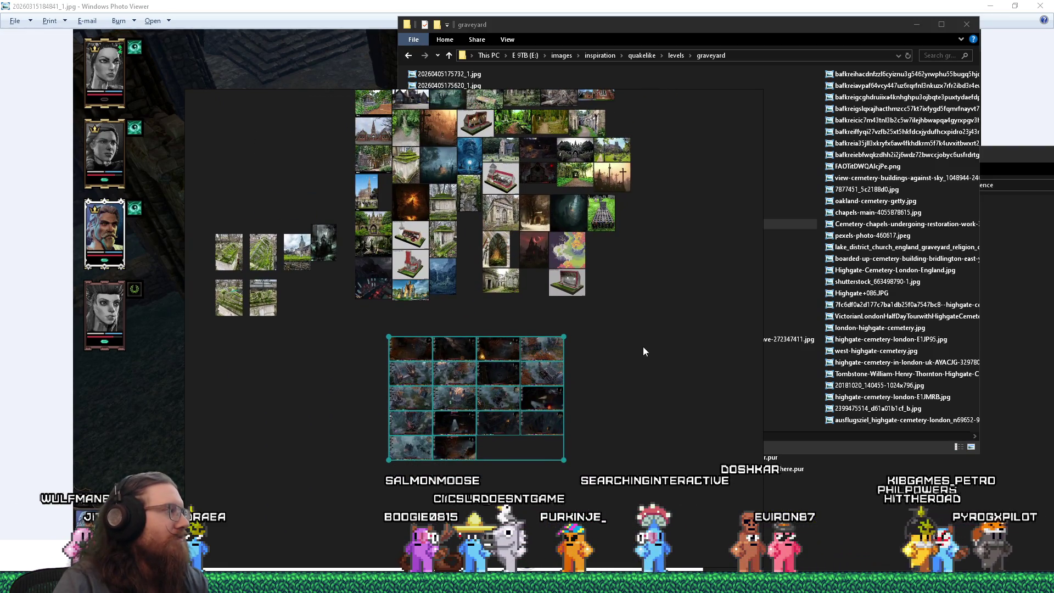
left_click(680, 350)
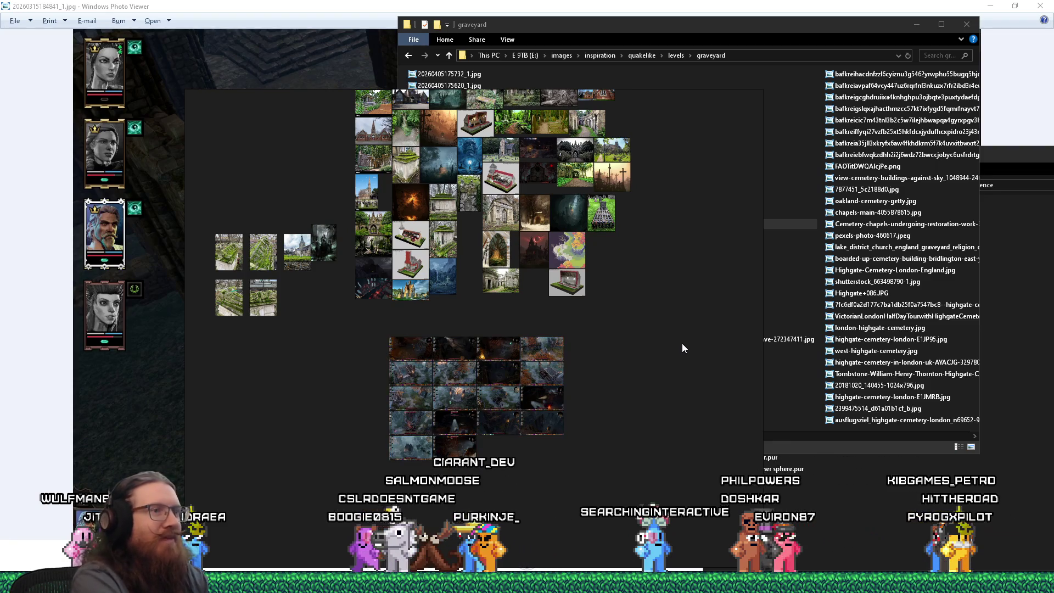
left_click(671, 64)
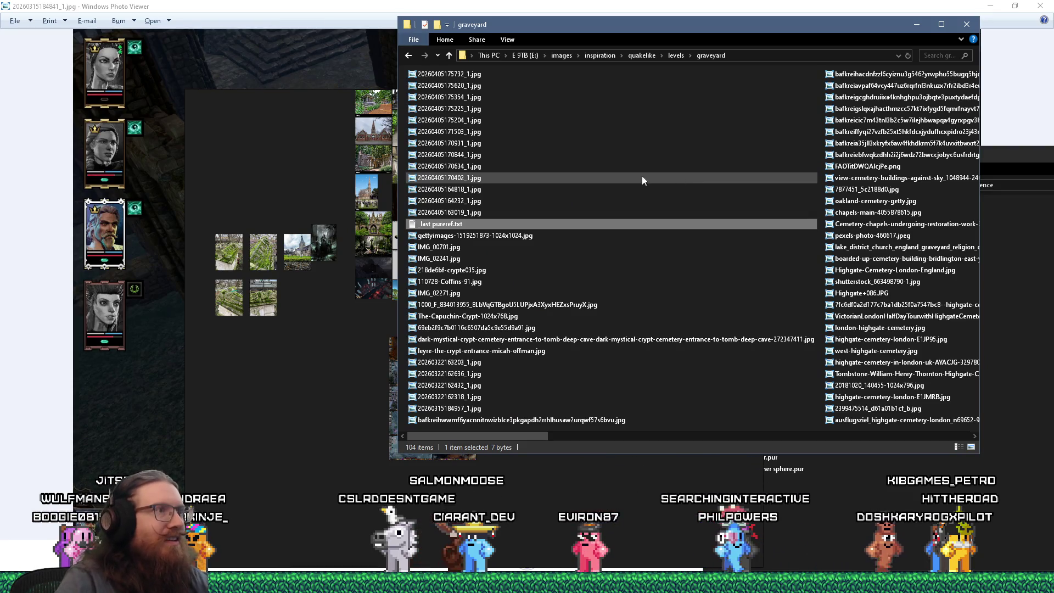
left_click(1027, 5)
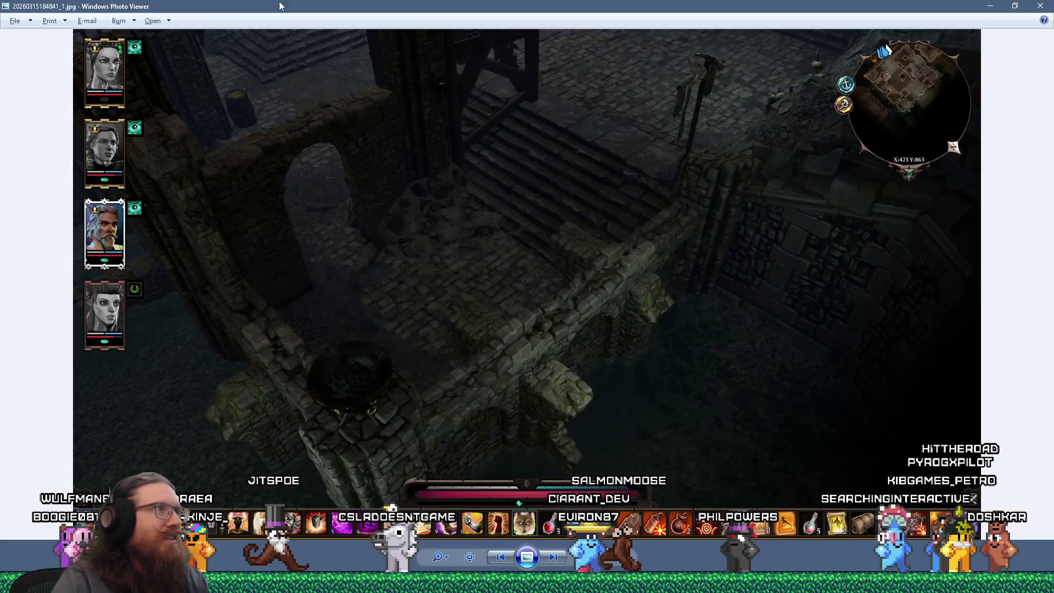
- Preview the latest game screenshots in the Steam screenshots folder
left_click(1041, 6)
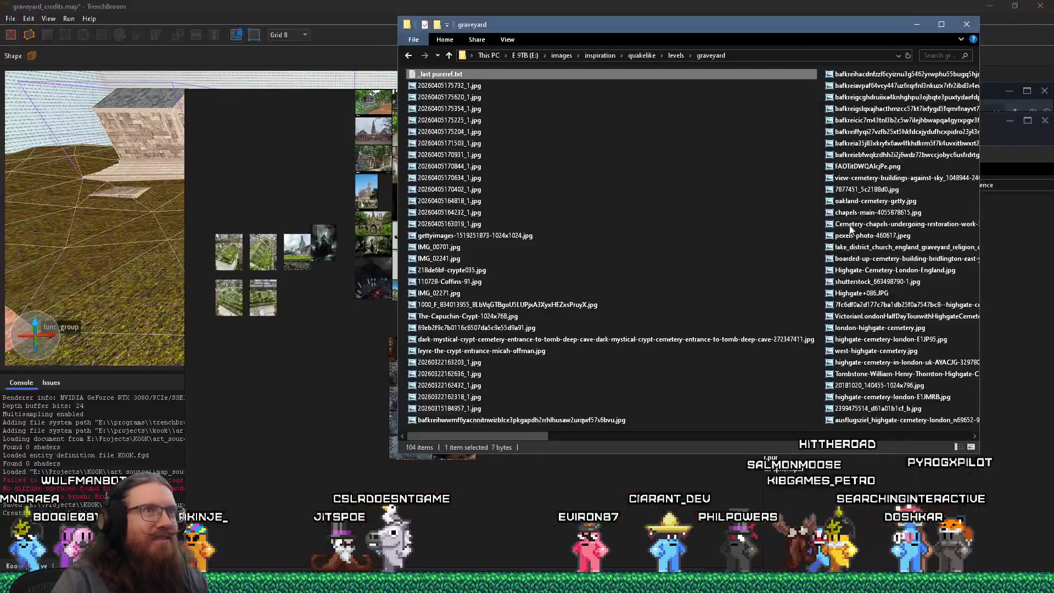
mouse_move(662, 30)
left_mouse_down()
mouse_move(457, 204)
mouse_move(470, 96)
mouse_move(425, 51)
left_mouse_up()
left_click(776, 113)
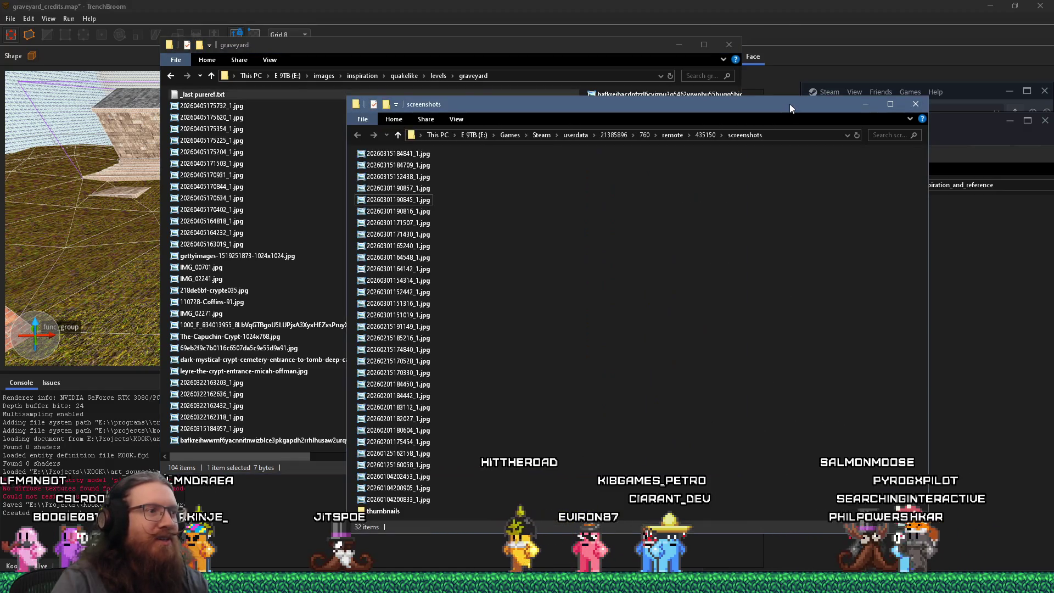
double_click(425, 155)
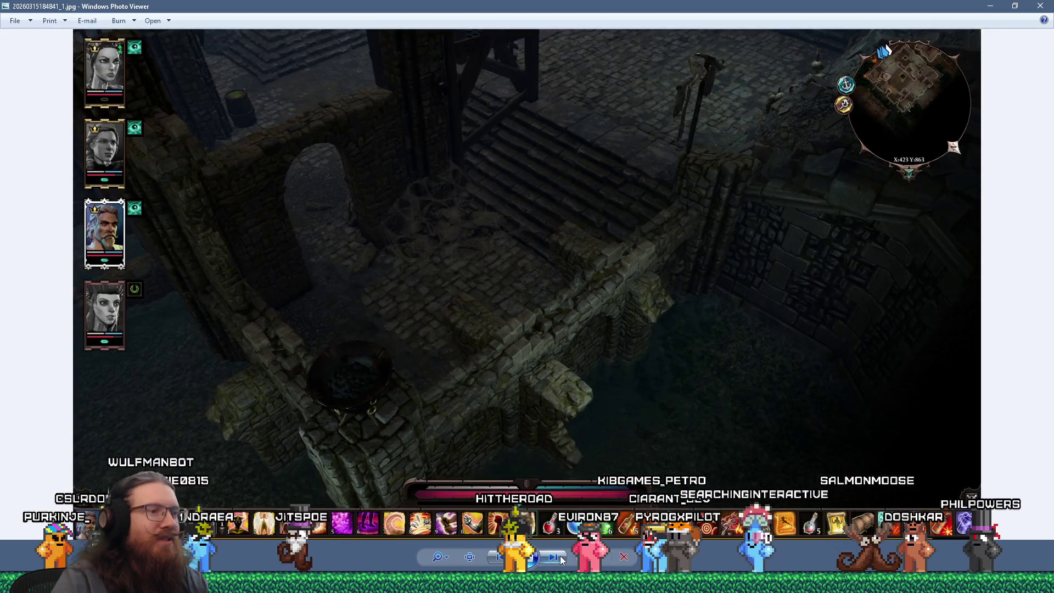
left_click(561, 558)
left_click(560, 558)
left_click(561, 557)
left_click(560, 558)
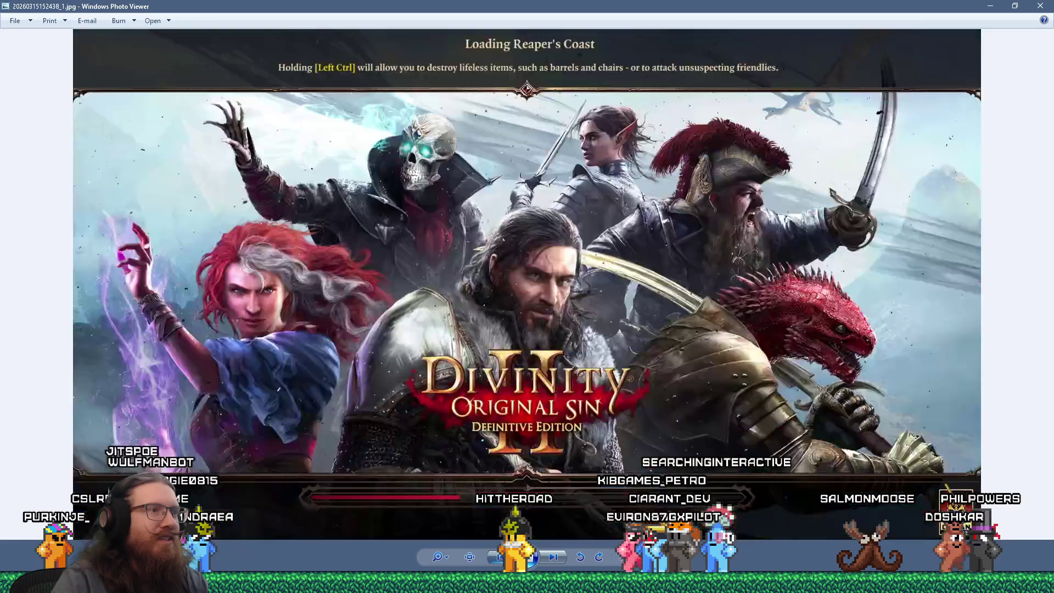
key("Right")
key("Escape")
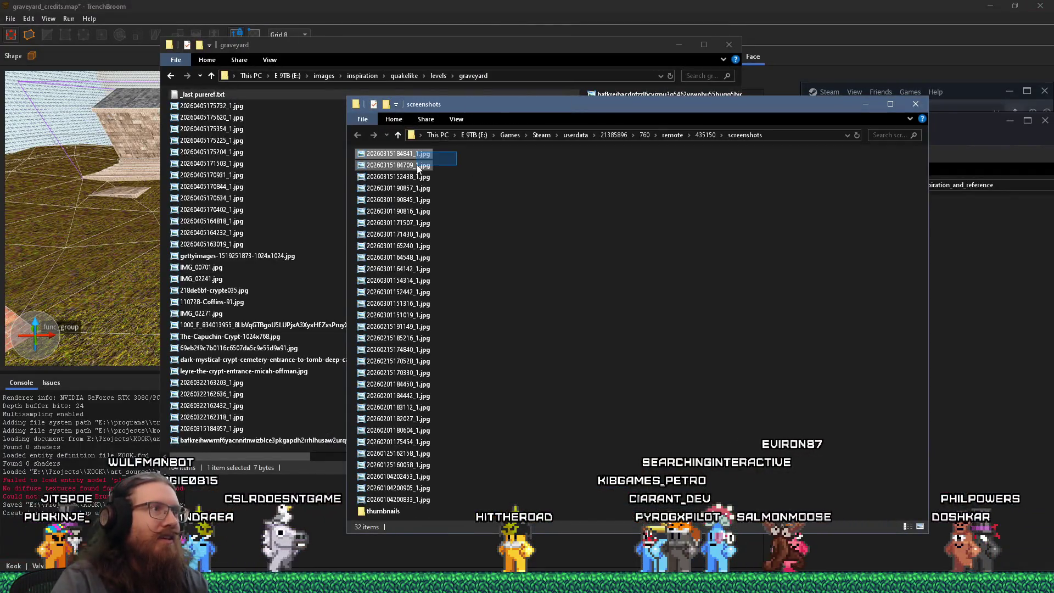
- Move the two chosen screenshots from the Steam folder into graveyard, now 106 items
right_click(415, 167)
left_click(454, 467)
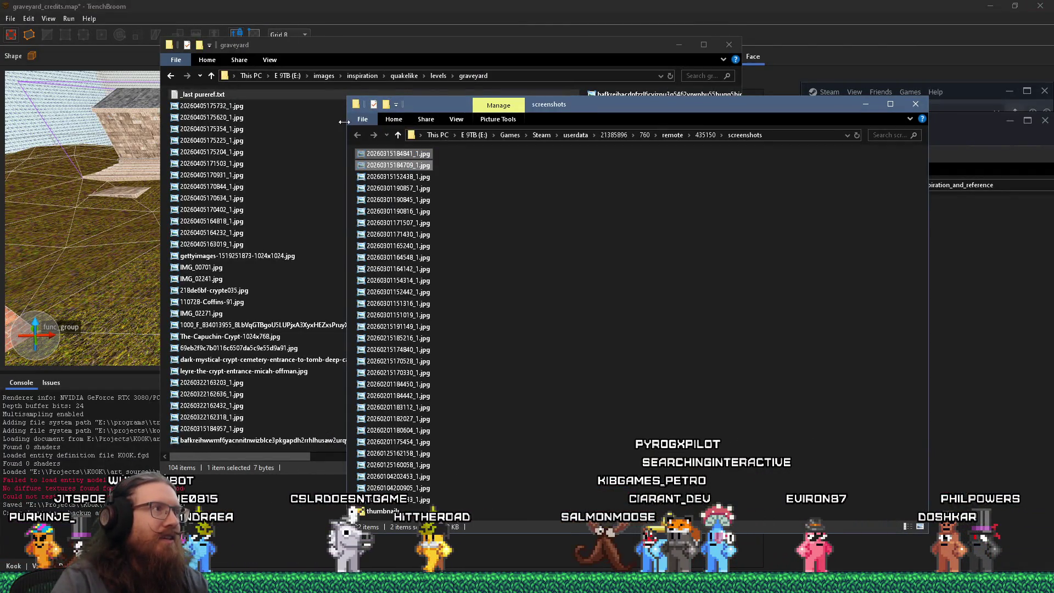
left_click(564, 178)
right_click(581, 163)
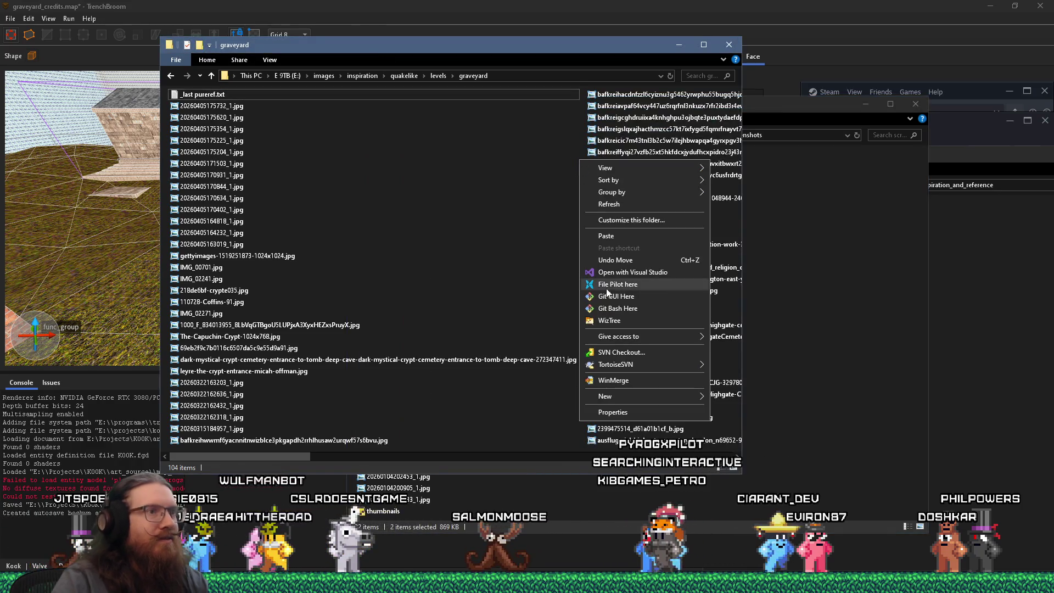
left_click(606, 236)
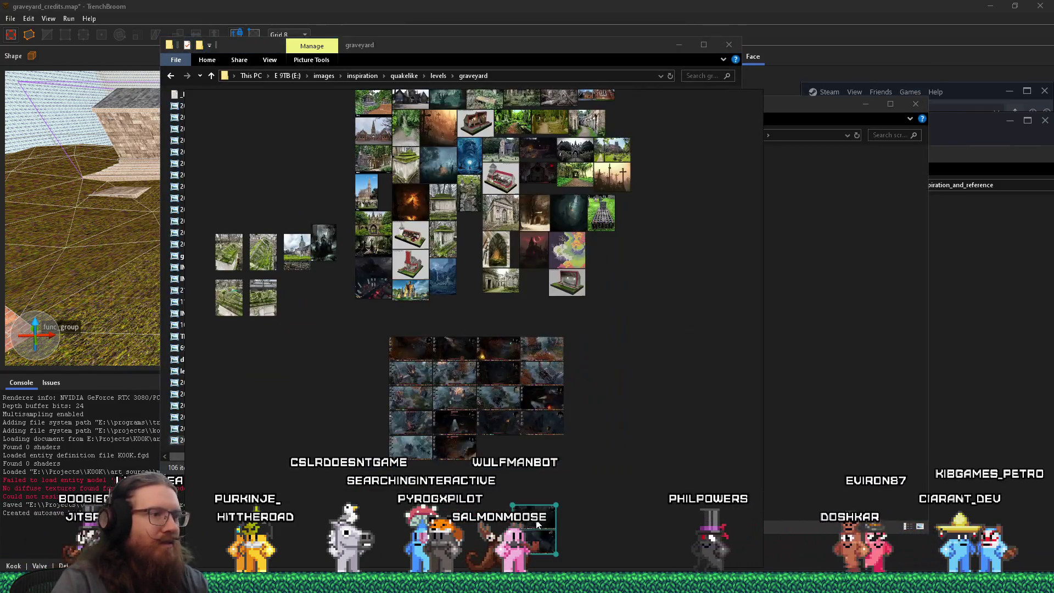
- Paste the two moved screenshots onto the PureRef graveyard board
key("ctrl+v")
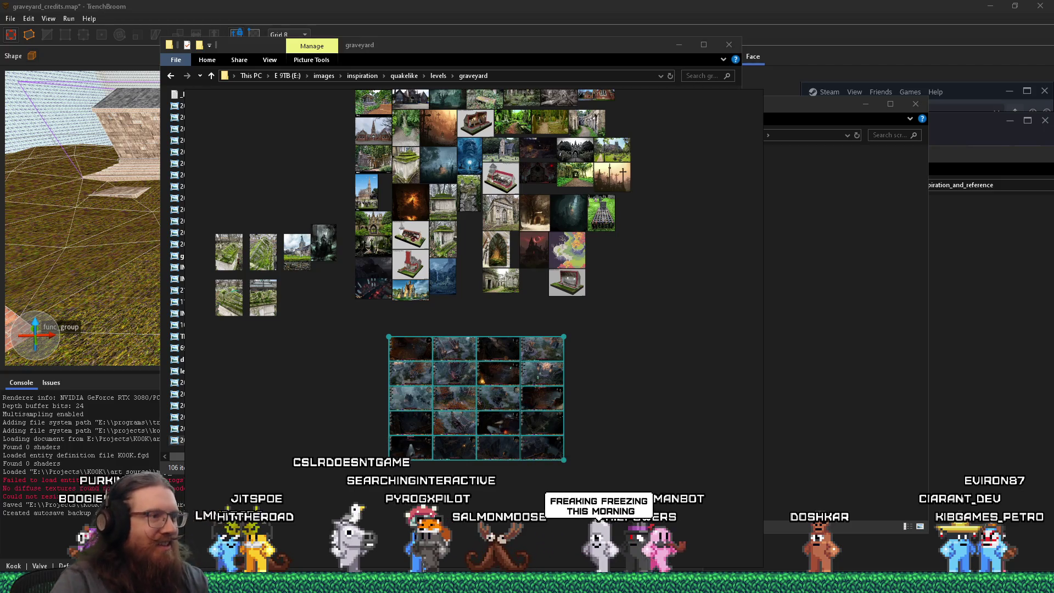
left_click(666, 466)
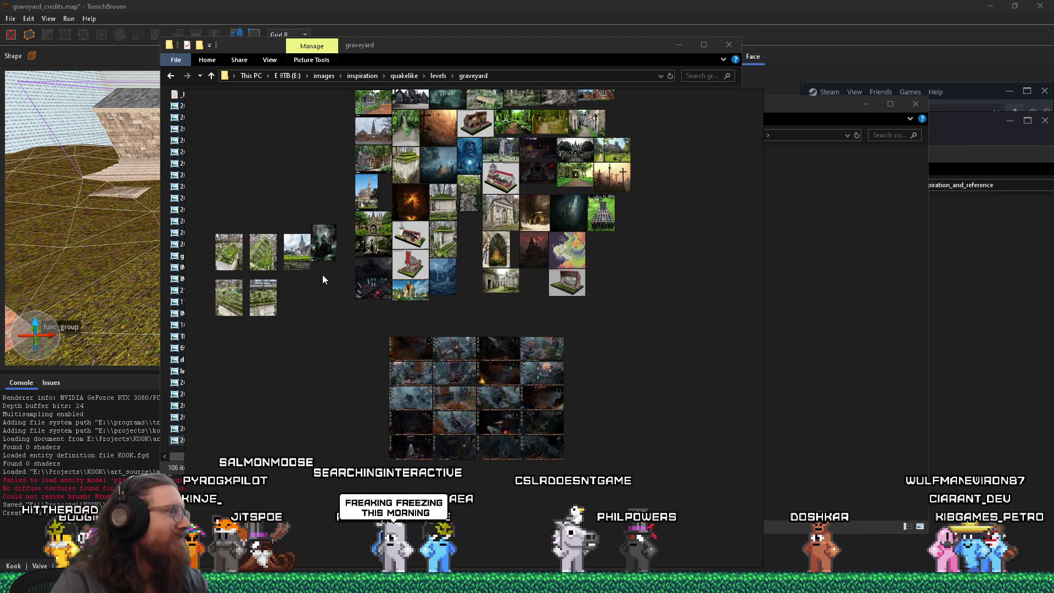
left_click(177, 461)
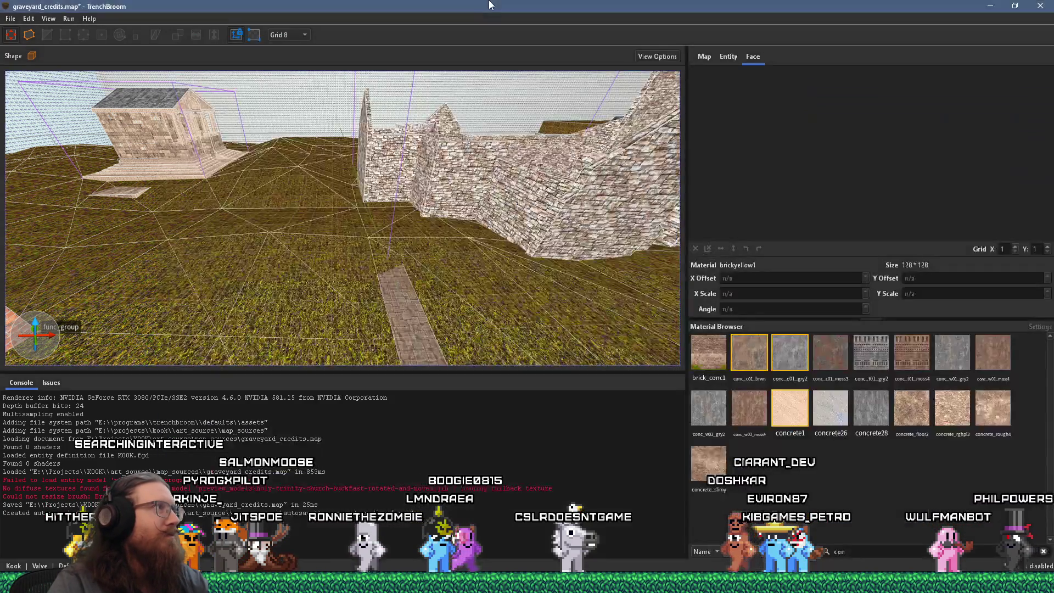
left_click(536, 7)
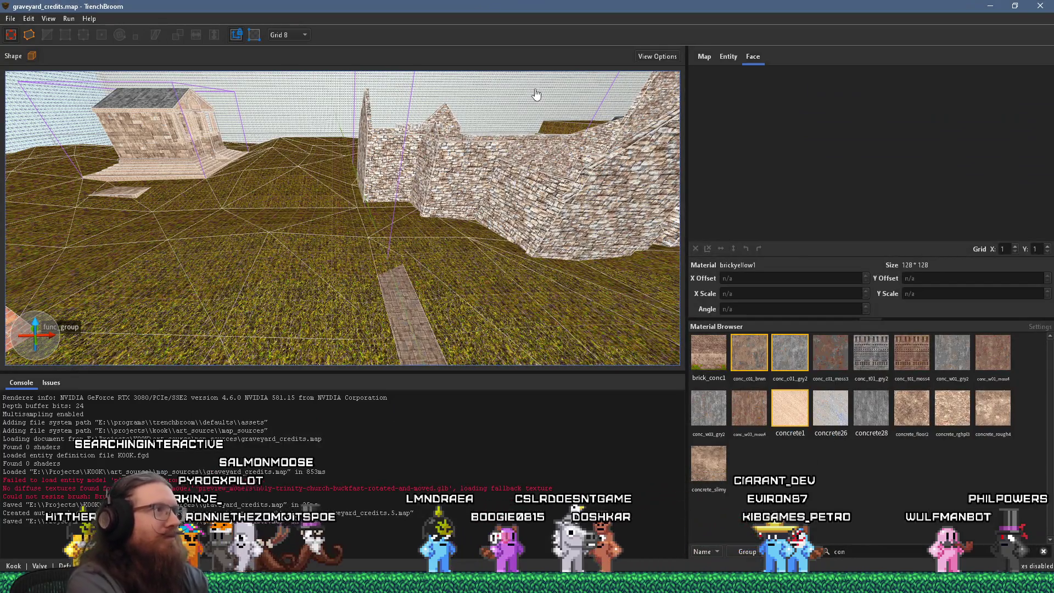
- Save graveyard_credits.map and fly the camera round to face the church
key("ctrl+s")
scroll(372, 178, "down", 5)
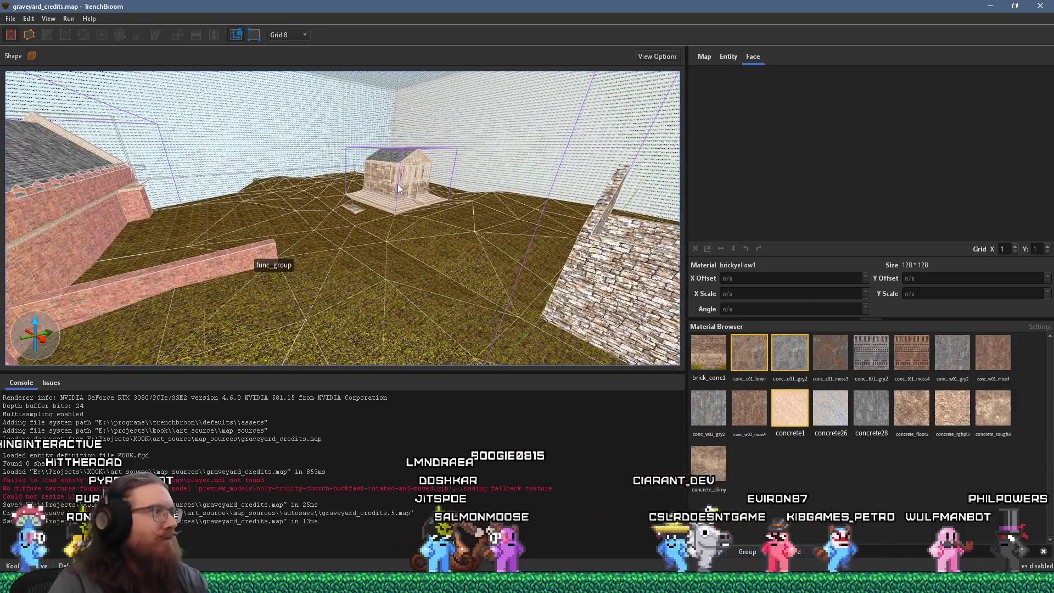
scroll(358, 223, "down", 5)
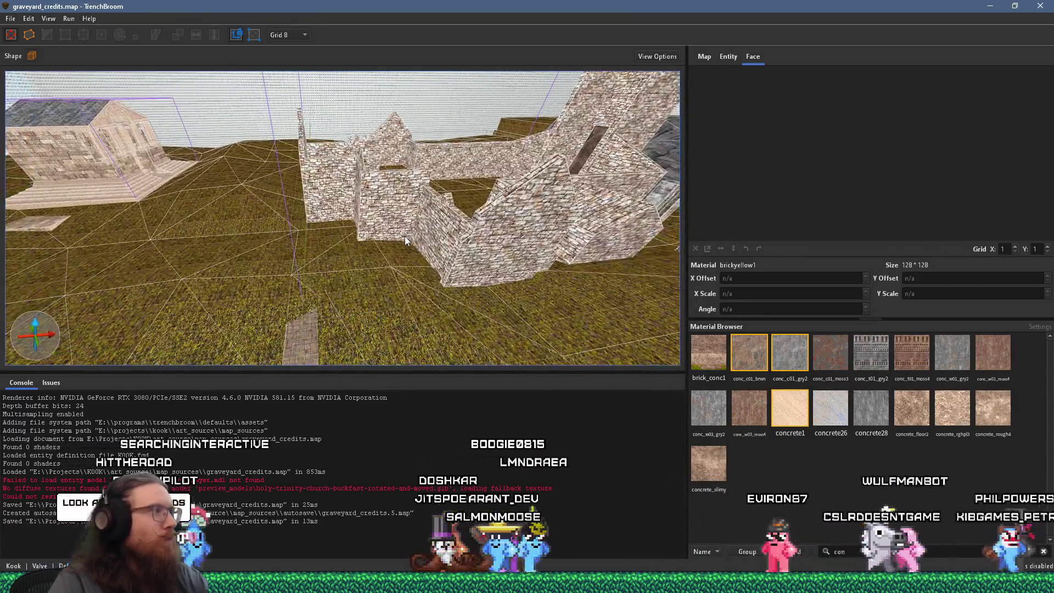
mouse_move(404, 236)
left_mouse_down()
mouse_move(410, 226)
mouse_move(466, 235)
mouse_move(427, 222)
mouse_move(386, 317)
left_mouse_up()
key("alt+Tab")
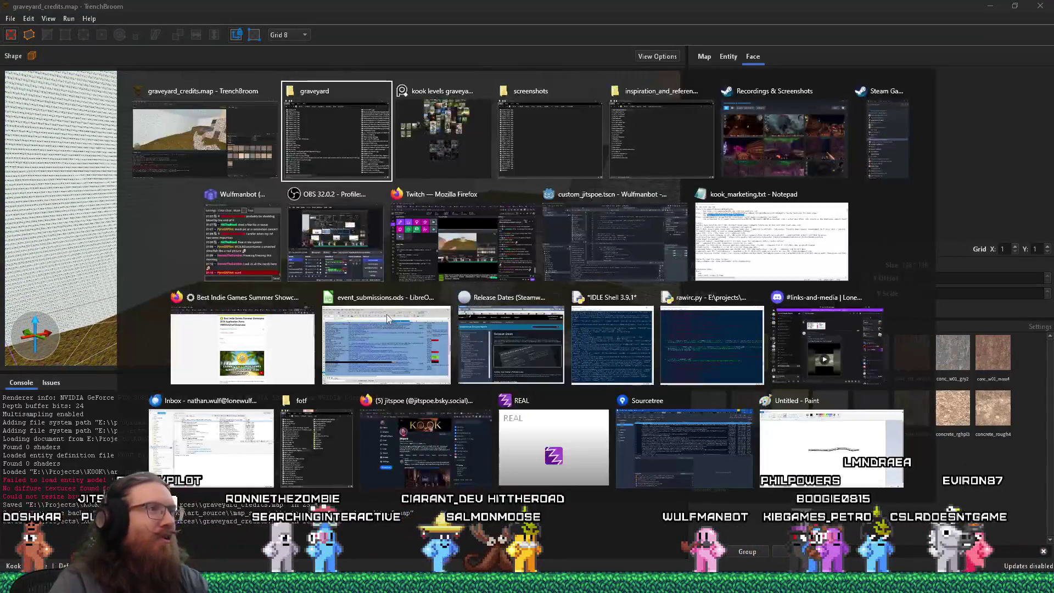